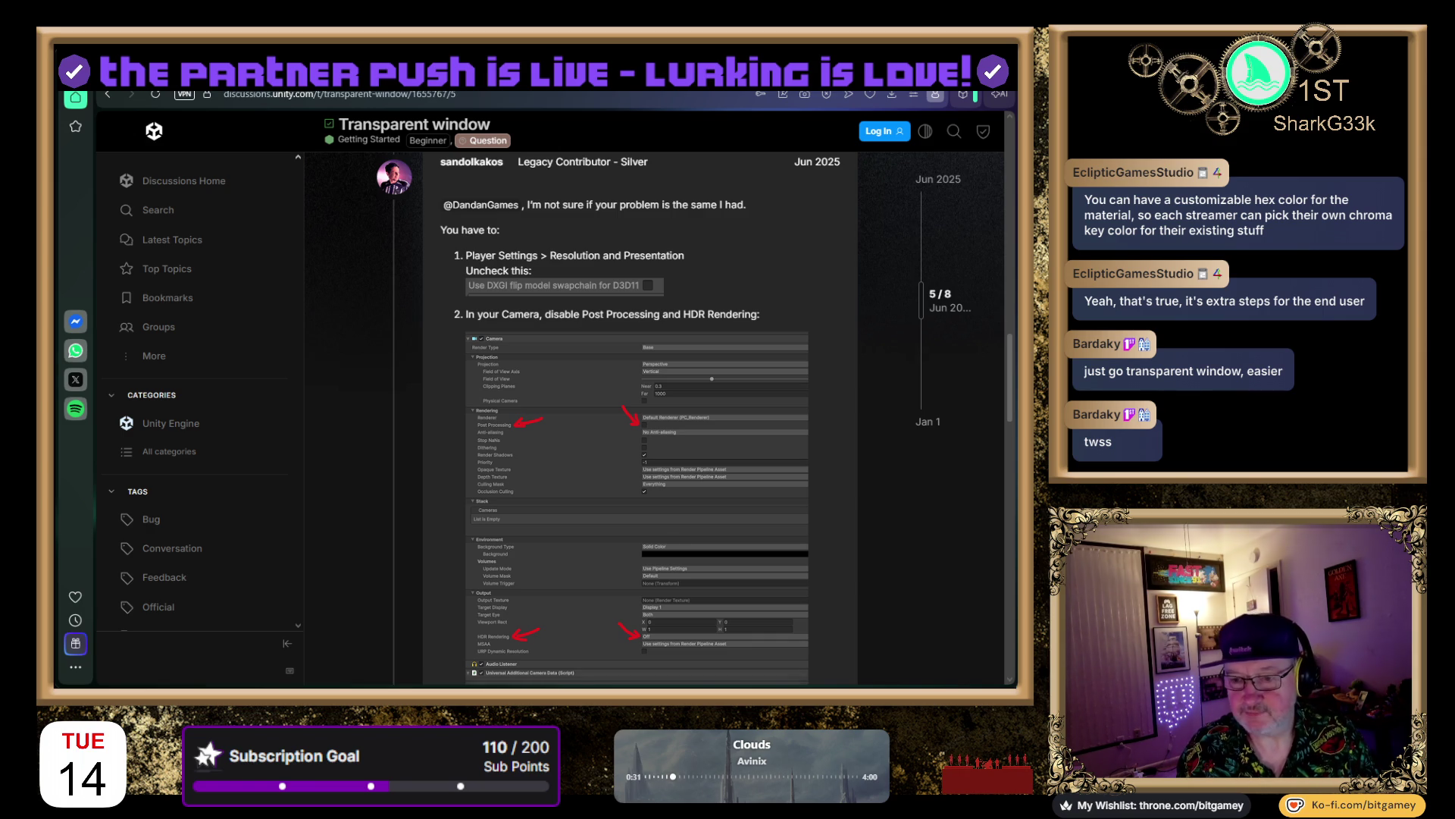
Scroll through the Transparent window thread and back up to the original post's YouTube link
{"action": "scroll", "coordinate": [834, 279], "scroll_direction": "down", "scroll_amount": 4}
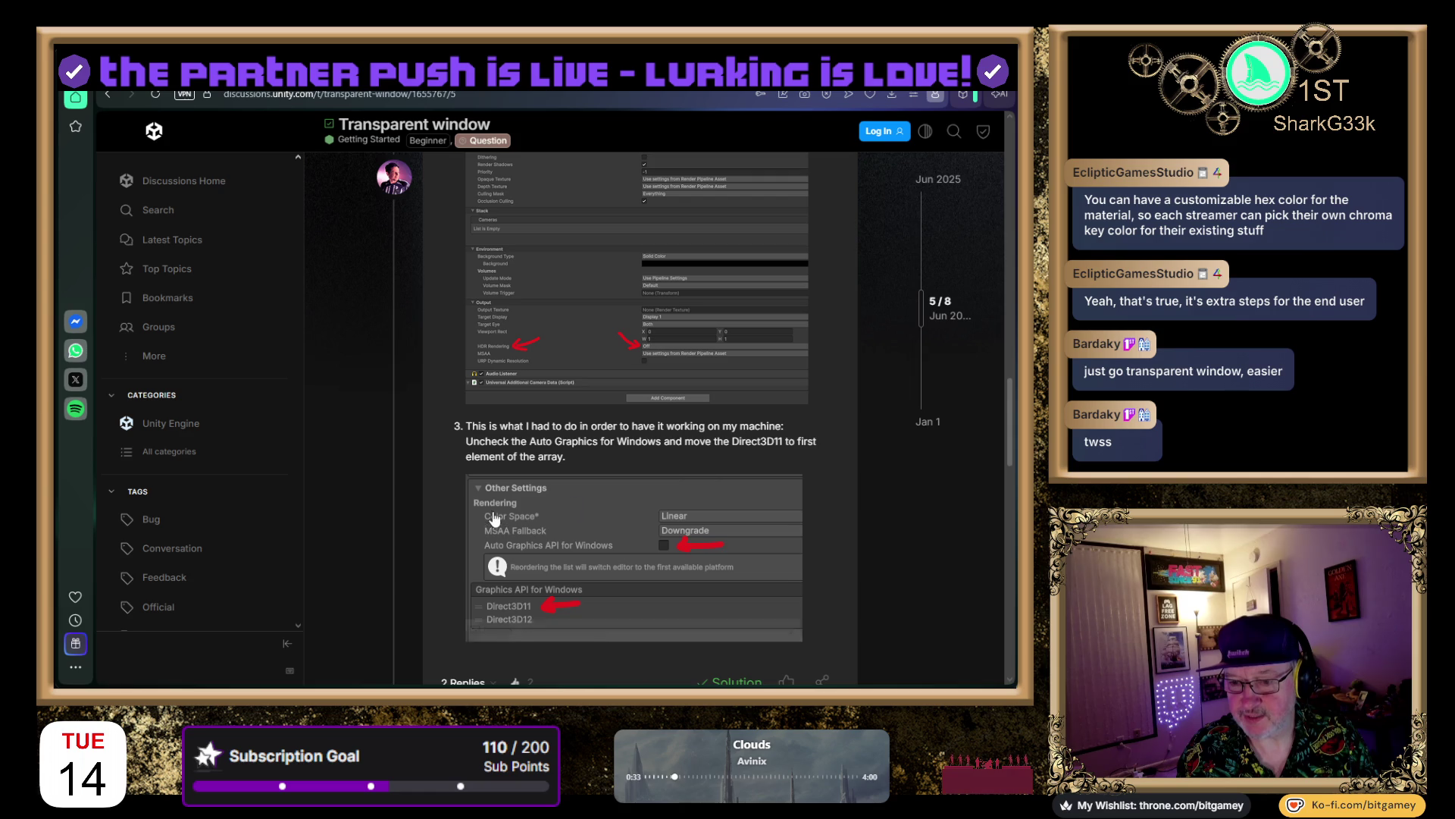
{"action": "scroll", "coordinate": [457, 502], "scroll_direction": "up", "scroll_amount": 4}
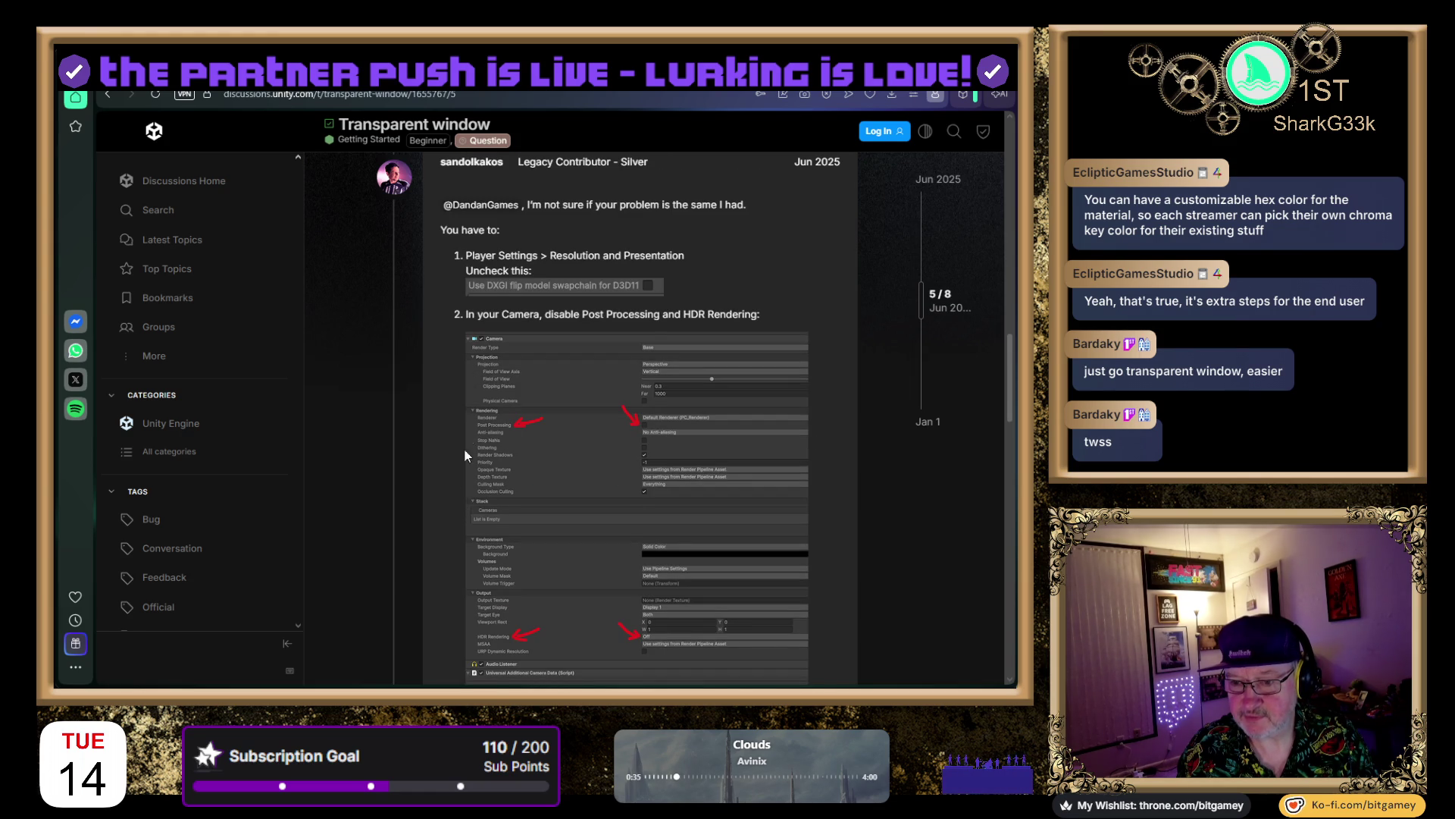
{"action": "scroll", "coordinate": [462, 476], "scroll_direction": "down", "scroll_amount": 2}
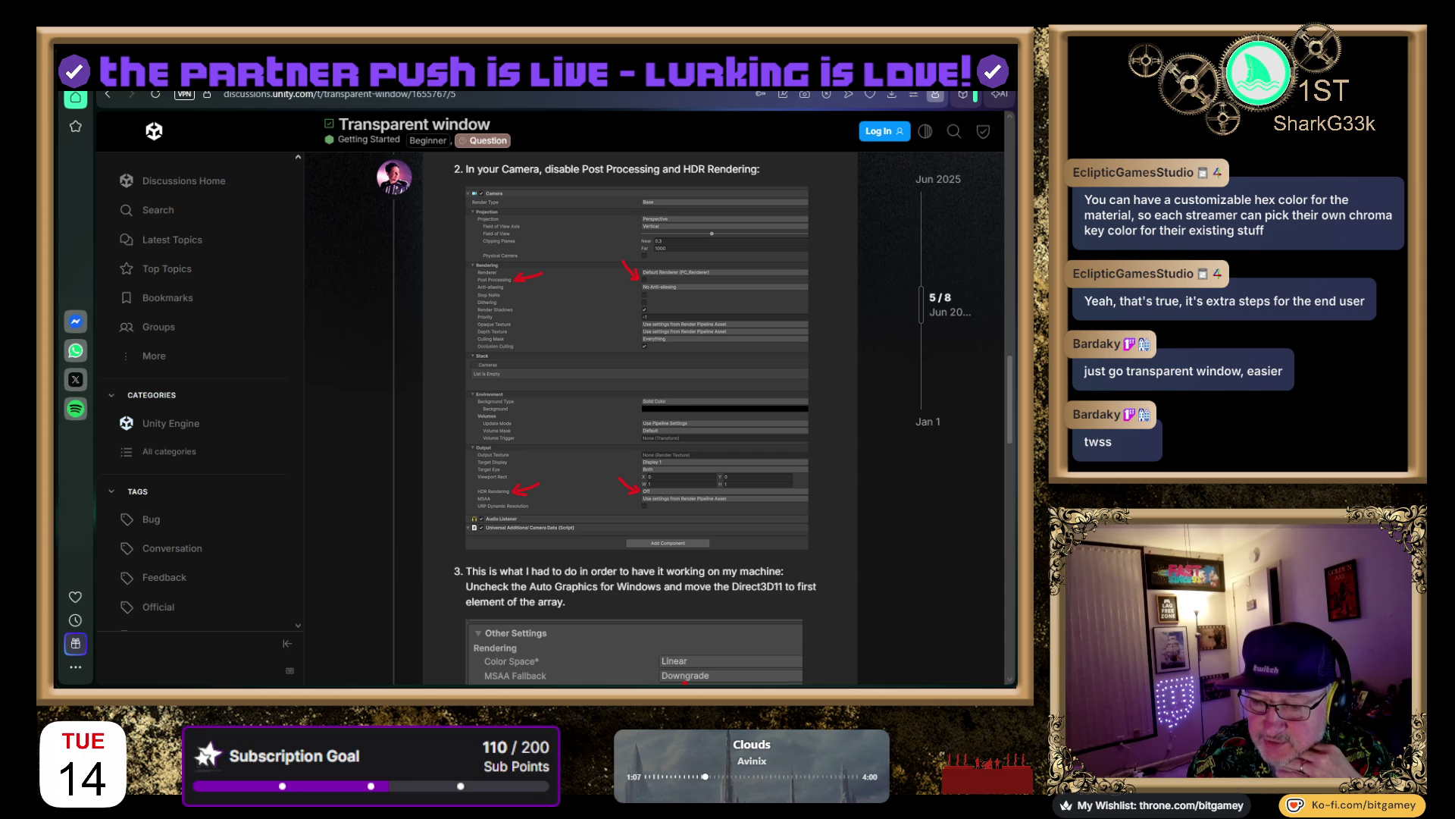
{"action": "scroll", "coordinate": [634, 422], "scroll_direction": "down", "scroll_amount": 1}
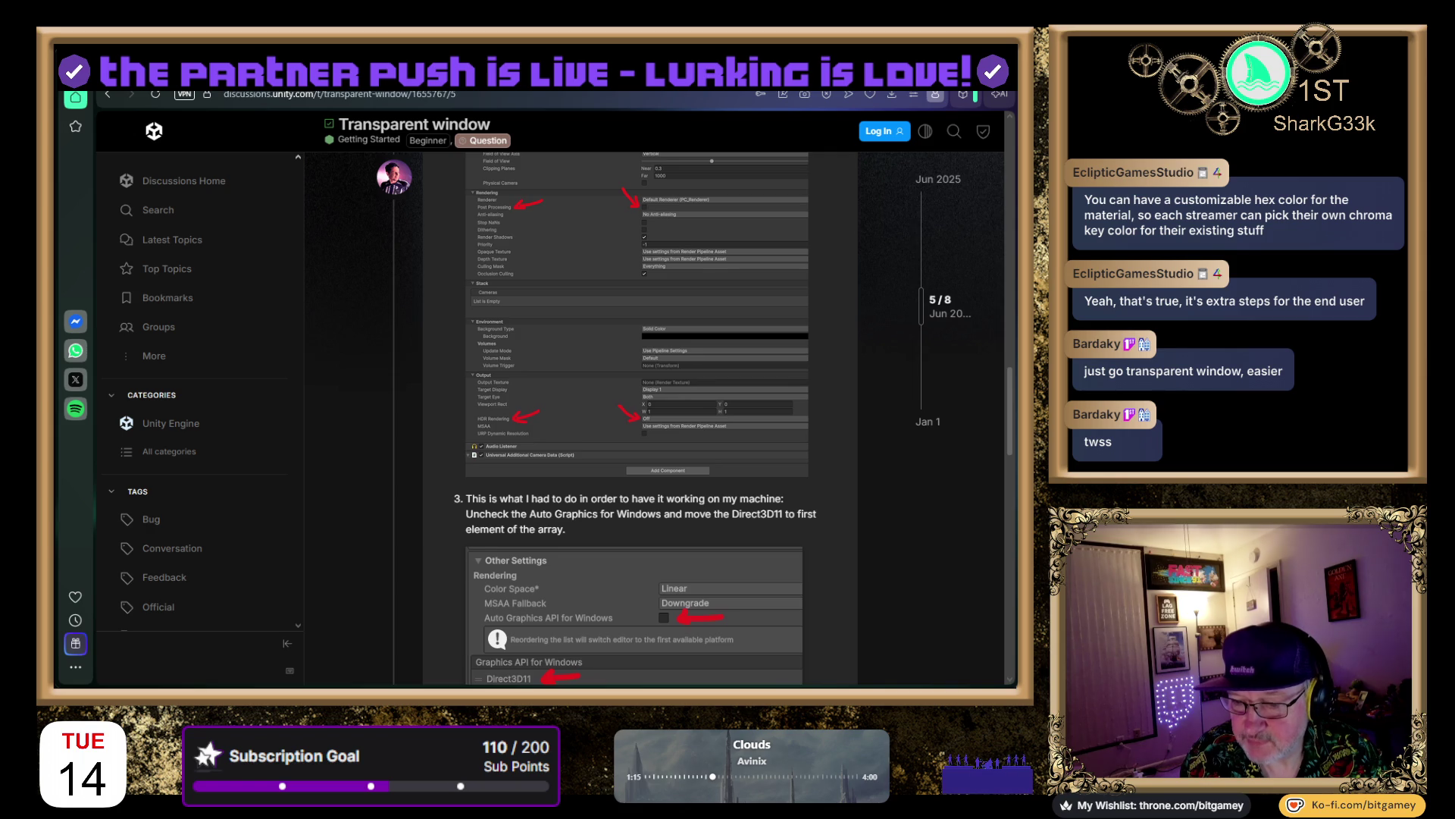
{"action": "scroll", "coordinate": [641, 417], "scroll_direction": "down", "scroll_amount": 2}
{"action": "scroll", "coordinate": [640, 417], "scroll_direction": "down", "scroll_amount": 1}
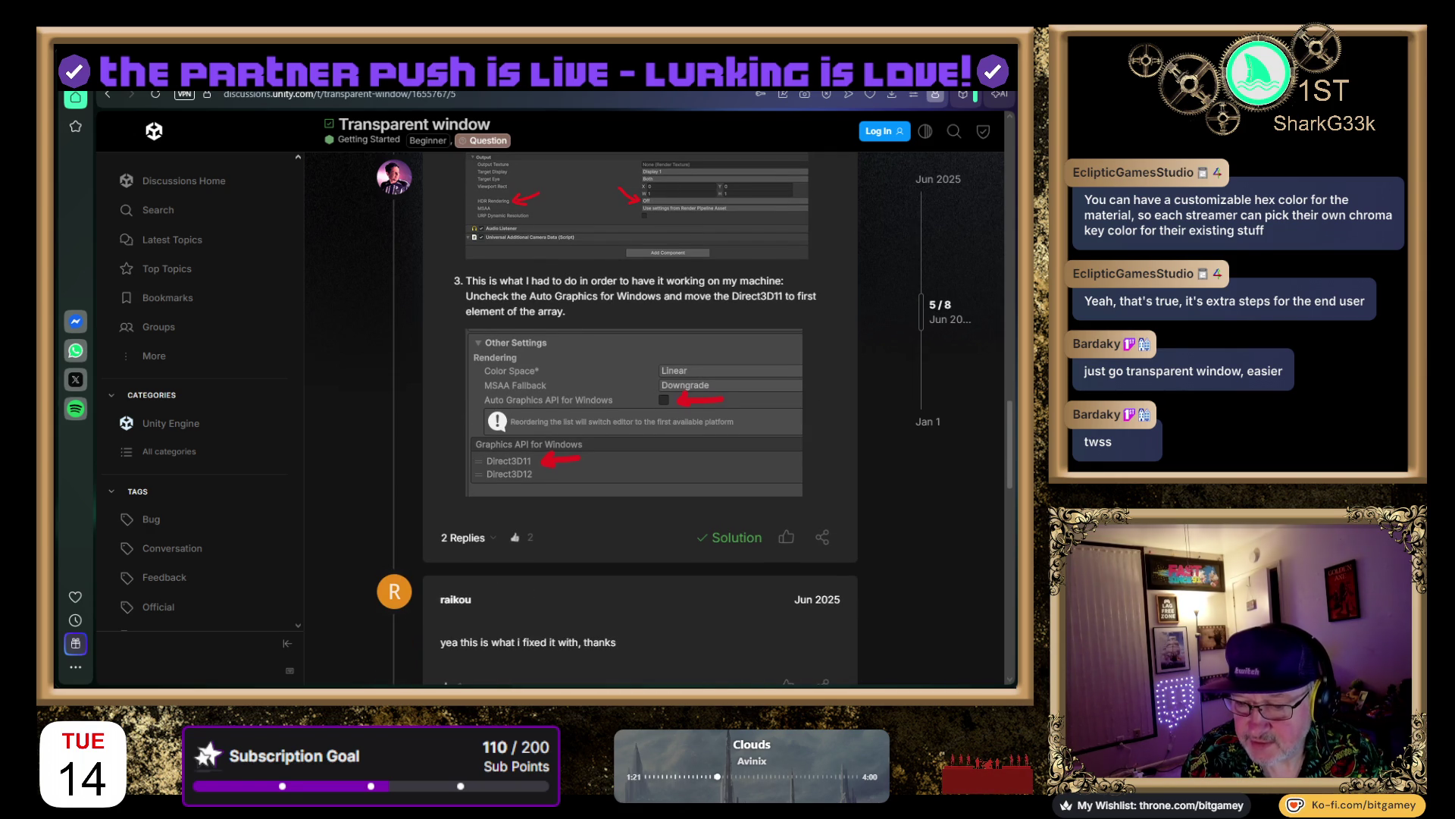
{"action": "scroll", "coordinate": [640, 417], "scroll_direction": "down", "scroll_amount": 5}
{"action": "scroll", "coordinate": [641, 417], "scroll_direction": "down", "scroll_amount": 2}
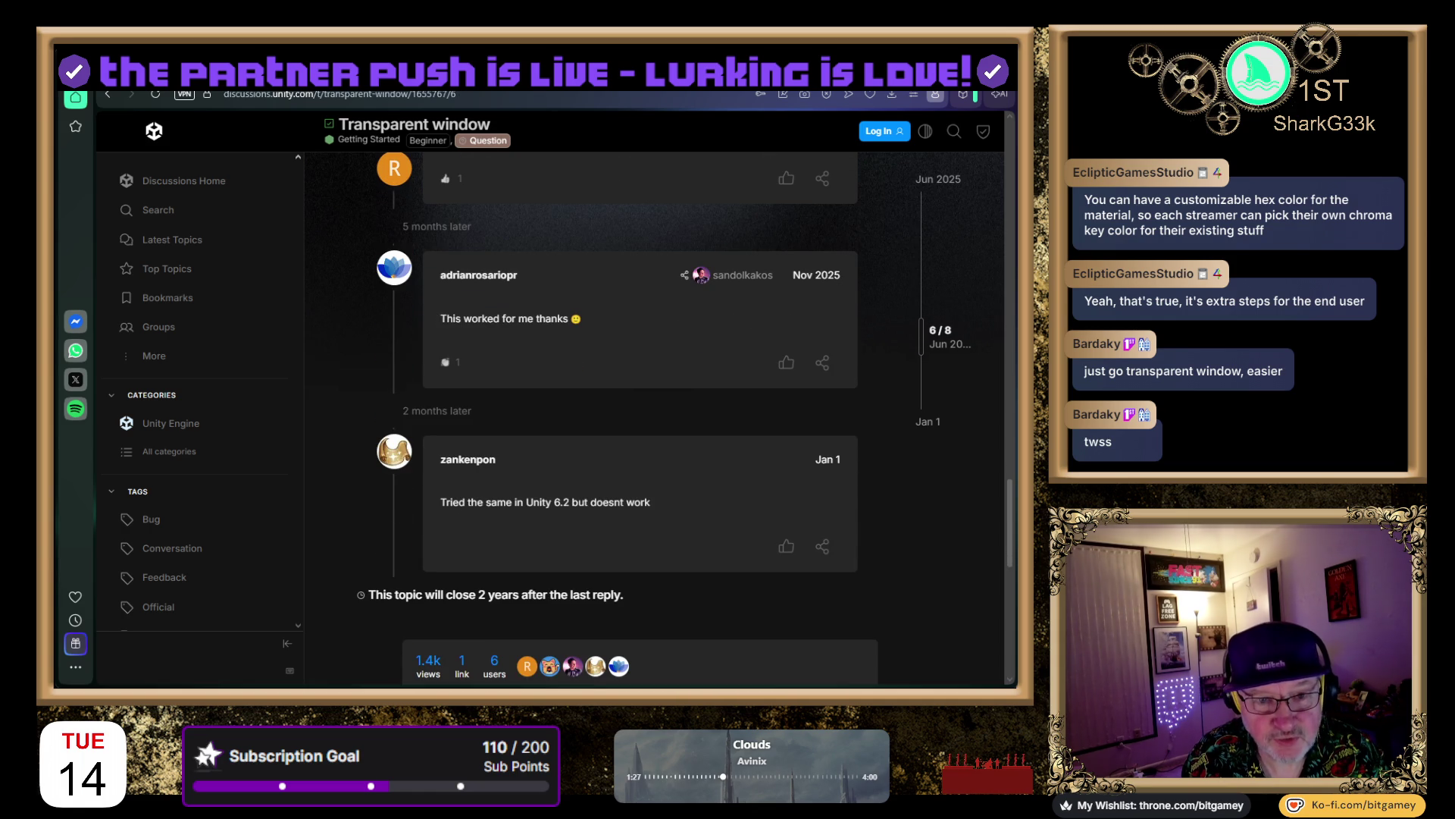
{"action": "scroll", "coordinate": [641, 417], "scroll_direction": "down", "scroll_amount": 2}
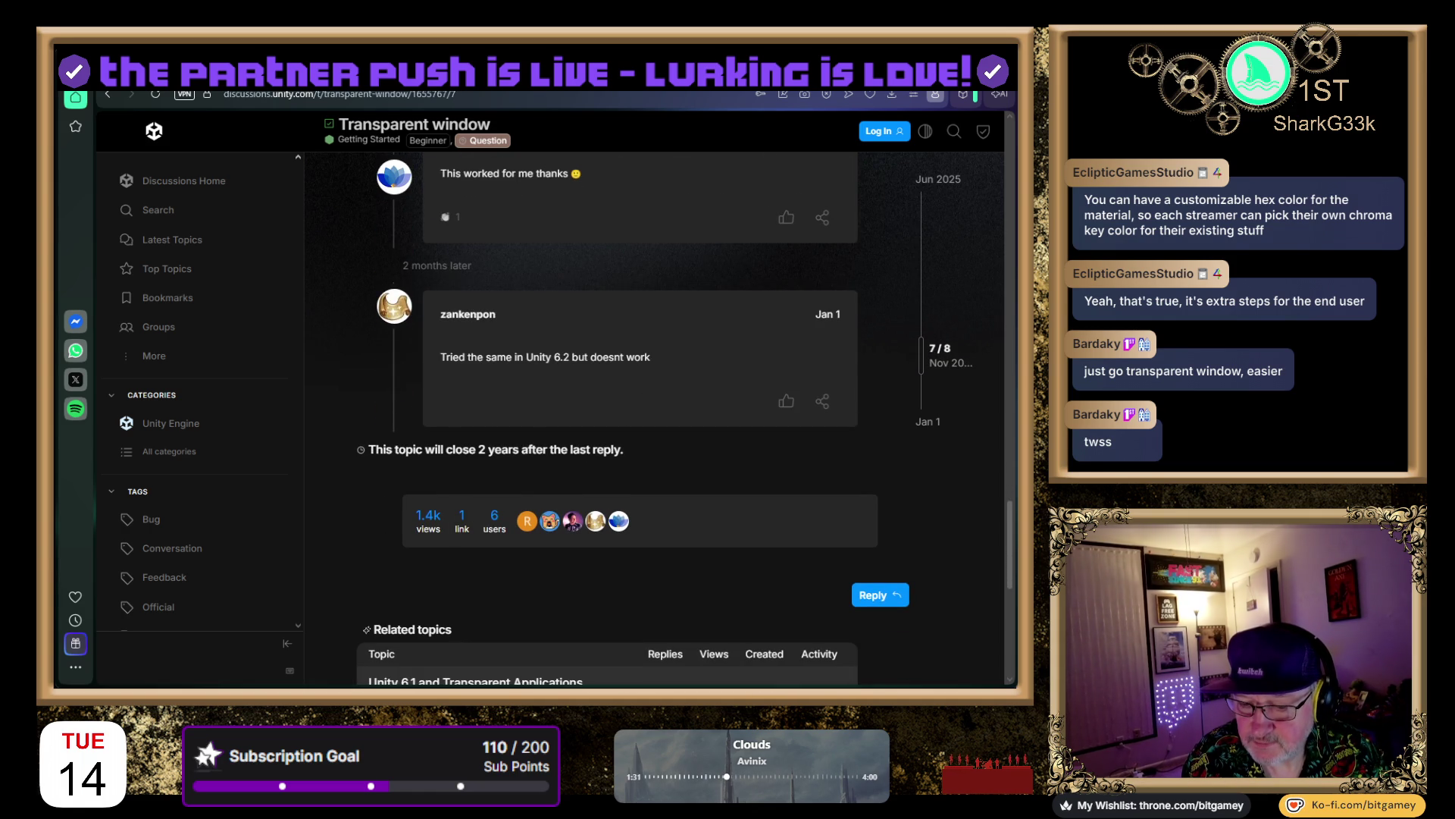
{"action": "scroll", "coordinate": [640, 417], "scroll_direction": "up", "scroll_amount": 15}
{"action": "scroll", "coordinate": [641, 417], "scroll_direction": "up", "scroll_amount": 2}
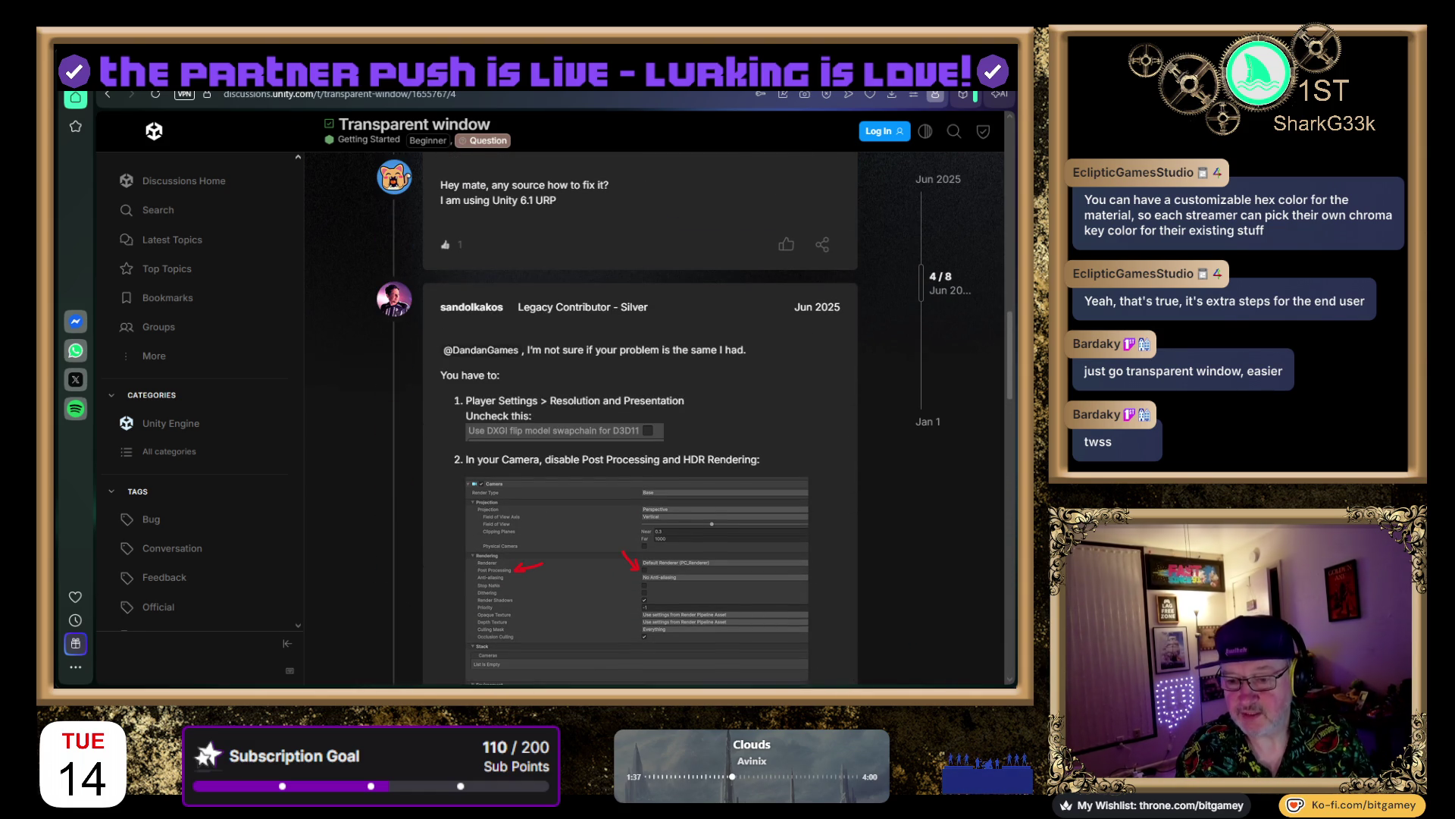
{"action": "scroll", "coordinate": [641, 417], "scroll_direction": "down", "scroll_amount": 1}
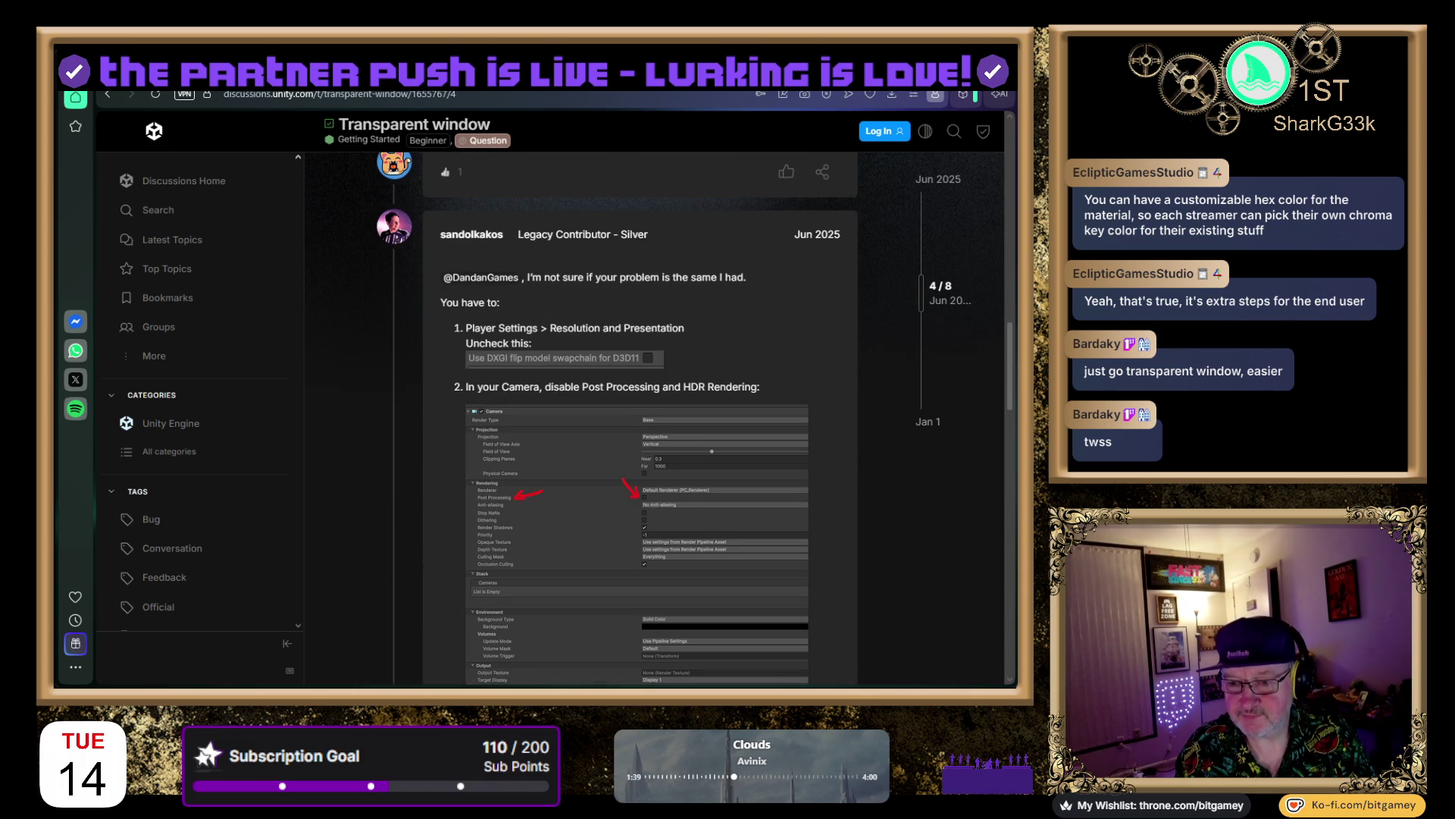
{"action": "scroll", "coordinate": [641, 417], "scroll_direction": "up", "scroll_amount": 10}
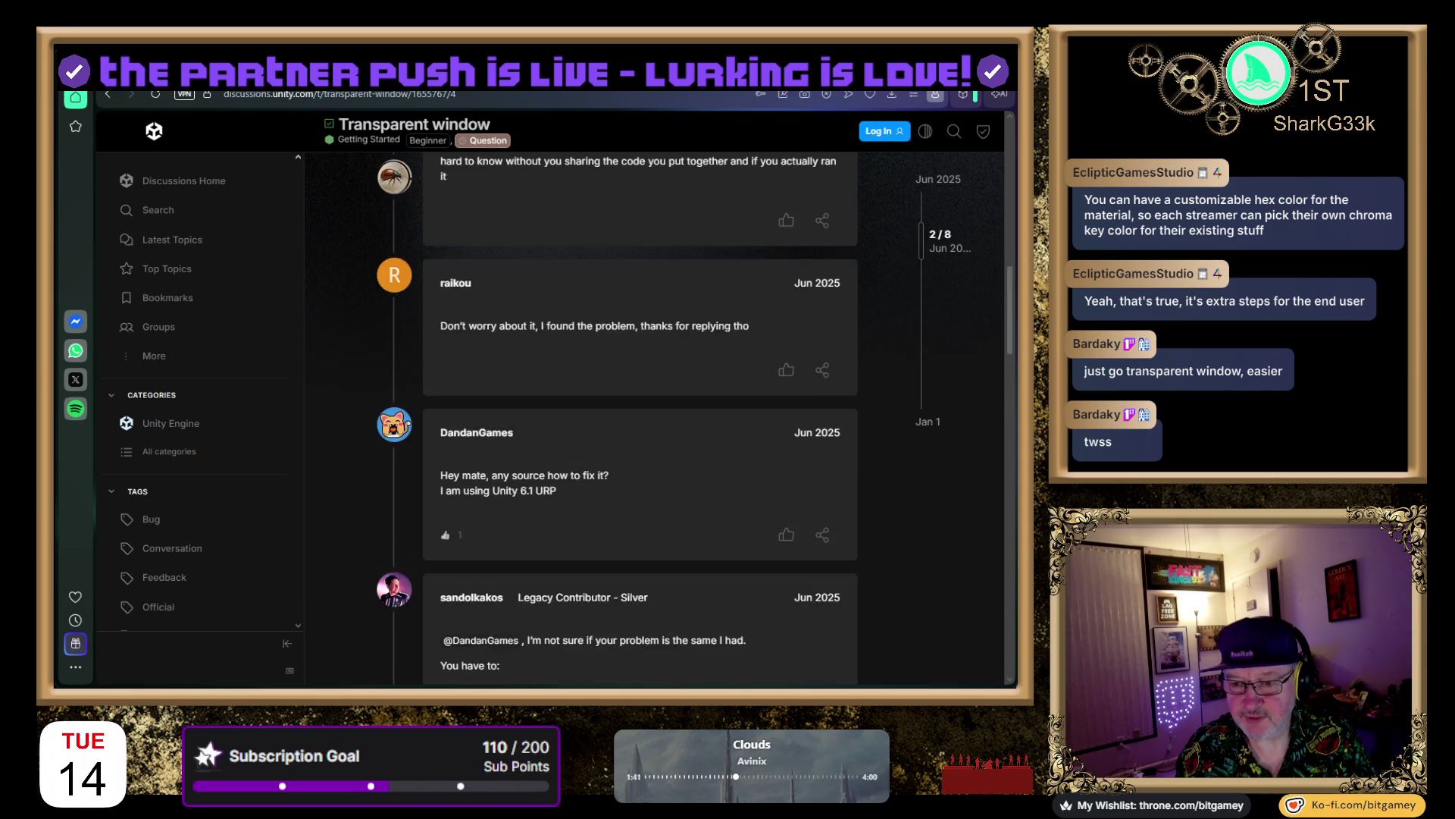
{"action": "scroll", "coordinate": [641, 417], "scroll_direction": "up", "scroll_amount": 2}
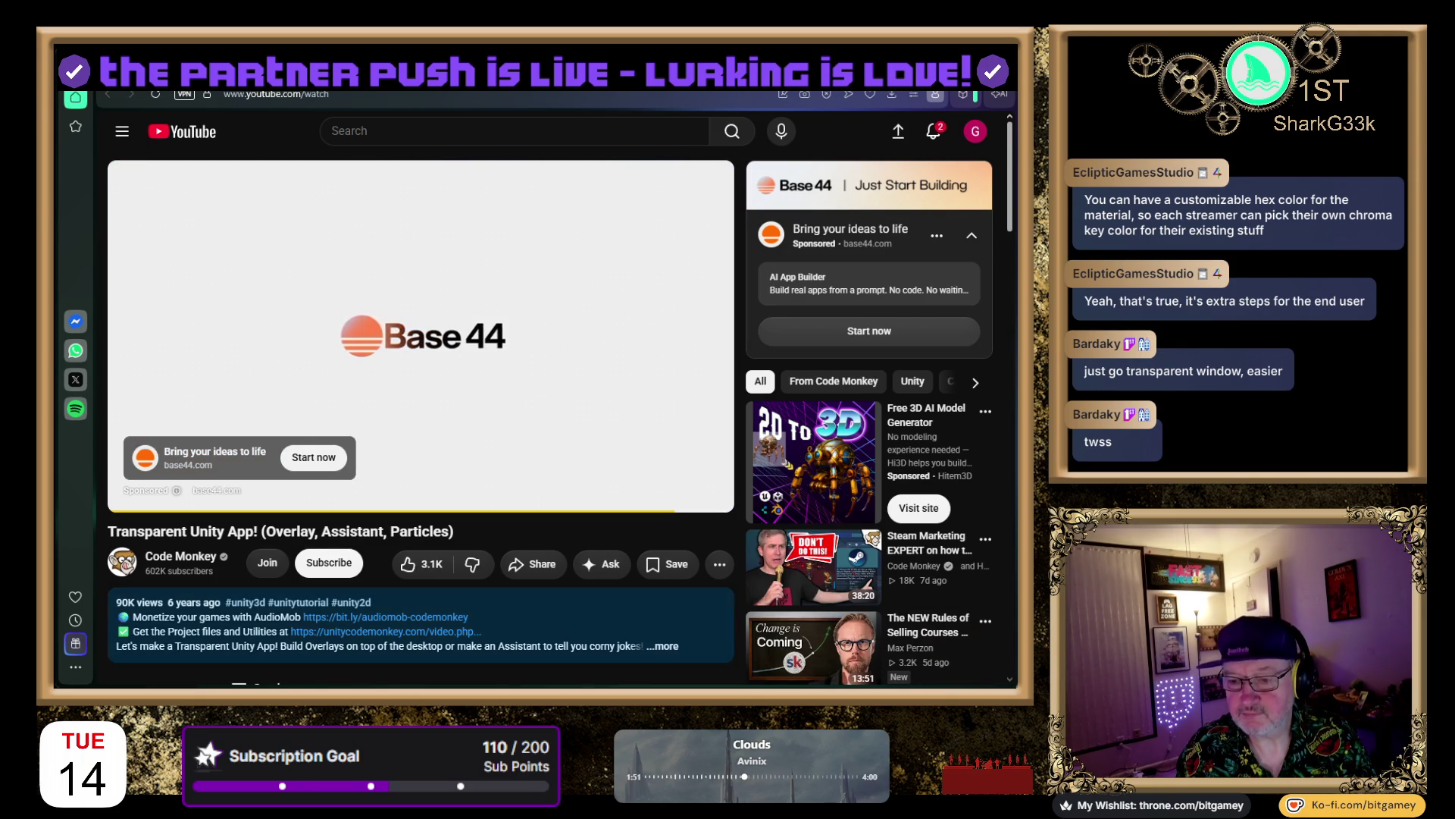
Skip the sponsored ad, return to the forum thread, and reopen the tutorial link at 5:09
{"action": "left_click", "coordinate": [679, 447]}
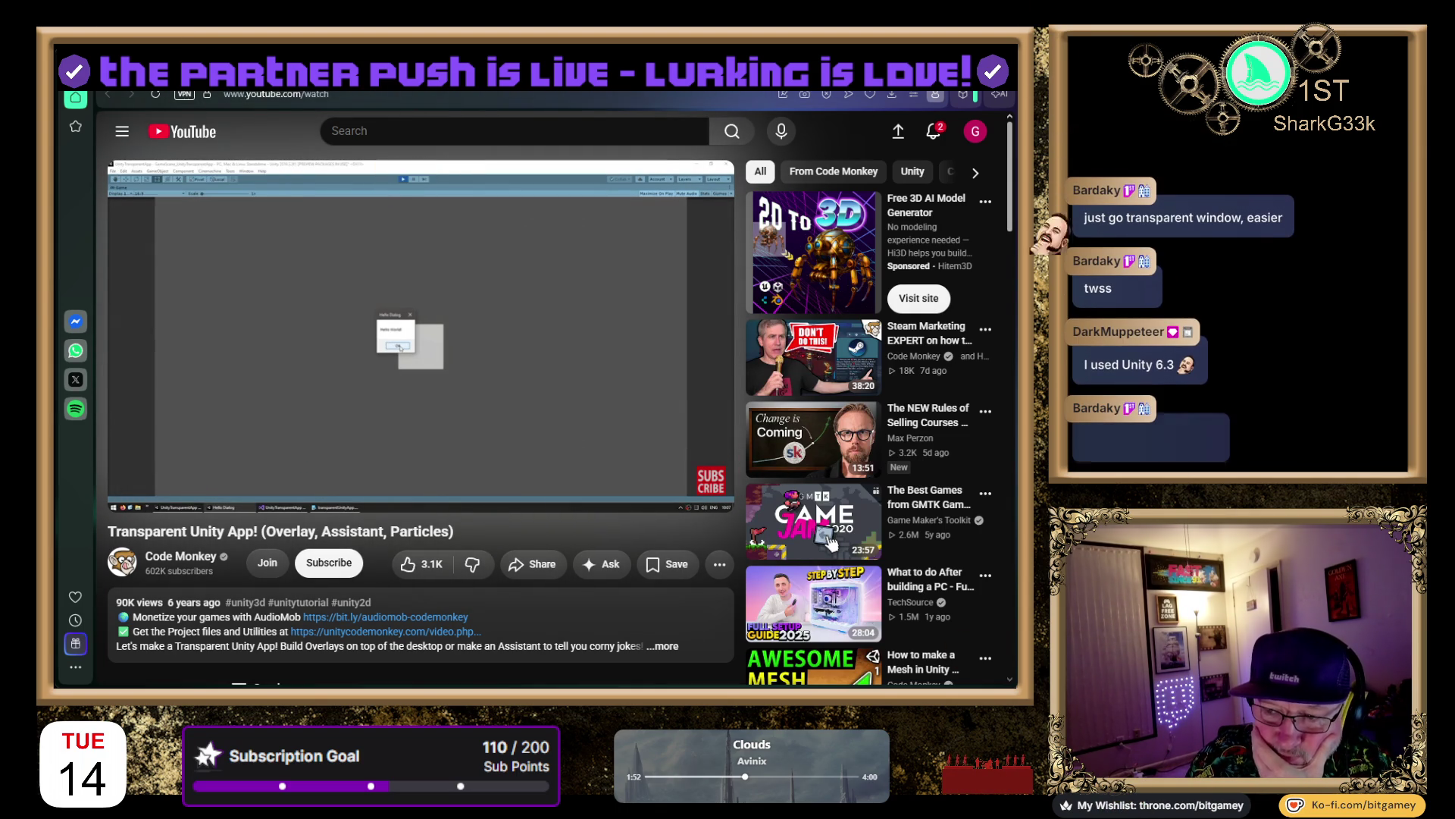
{"action": "key", "text": "ctrl+w"}
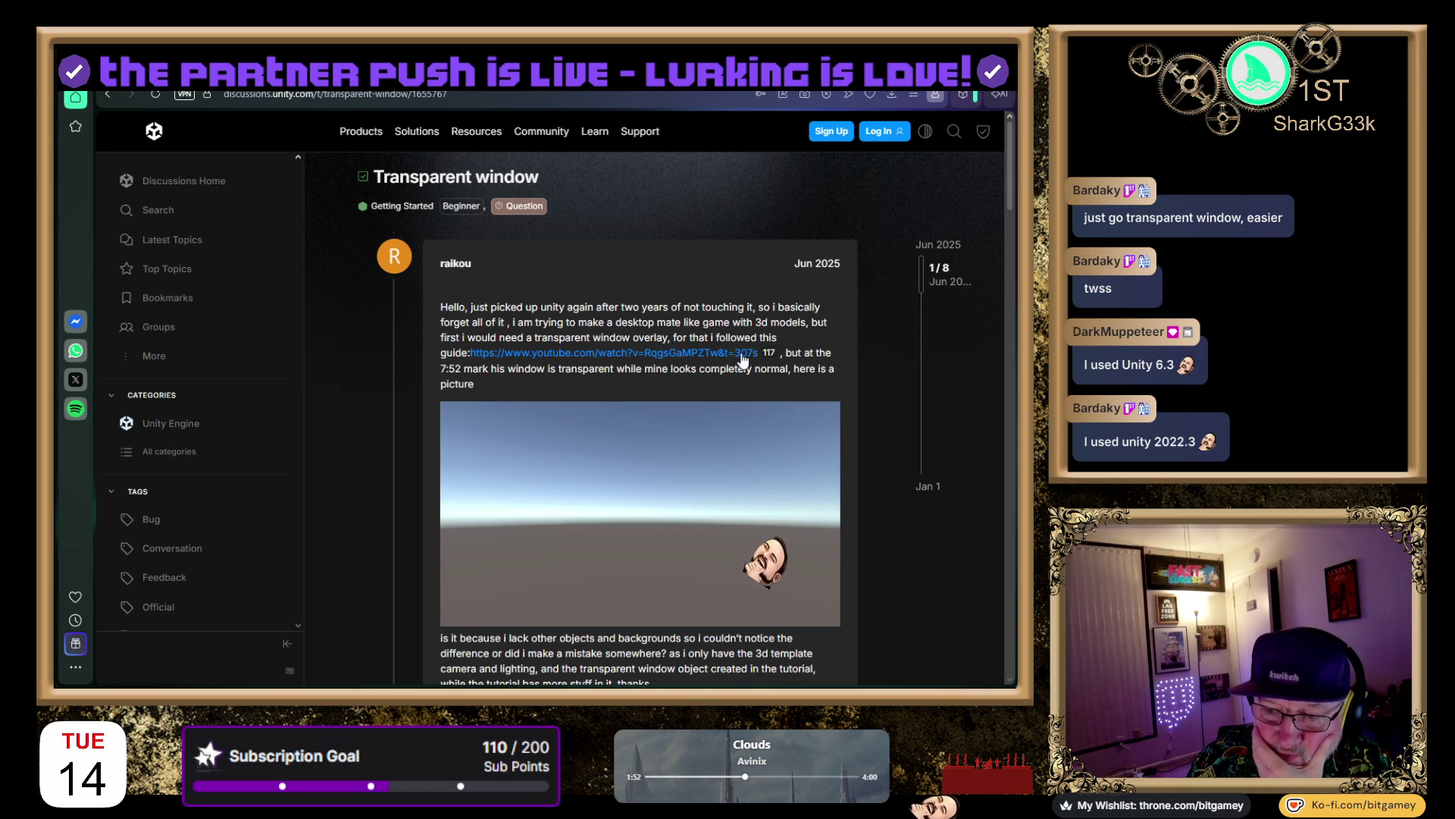
{"action": "left_click", "coordinate": [606, 353]}
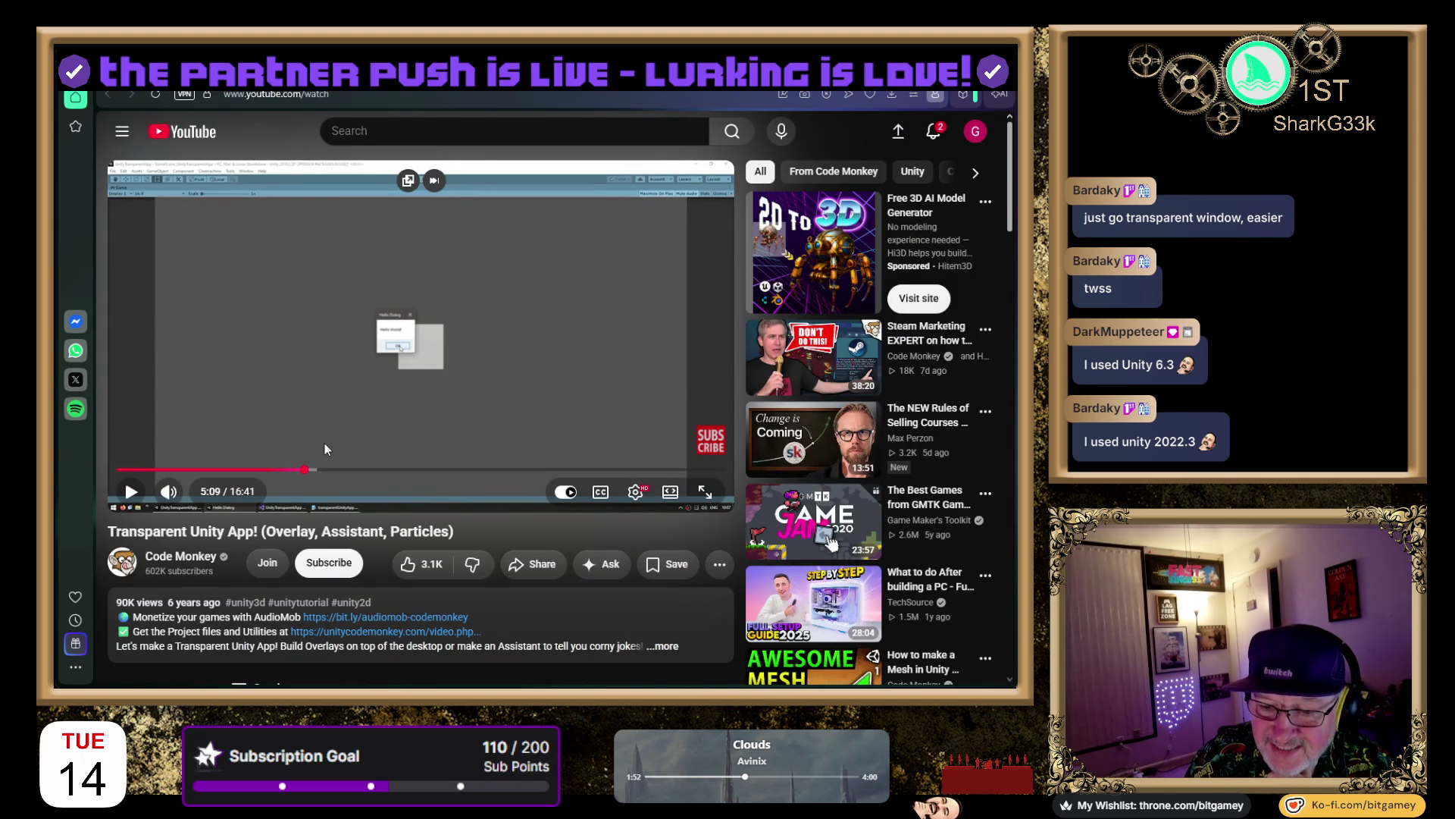
Jump the tutorial back to its beginning and play it
{"action": "left_click", "coordinate": [118, 469]}
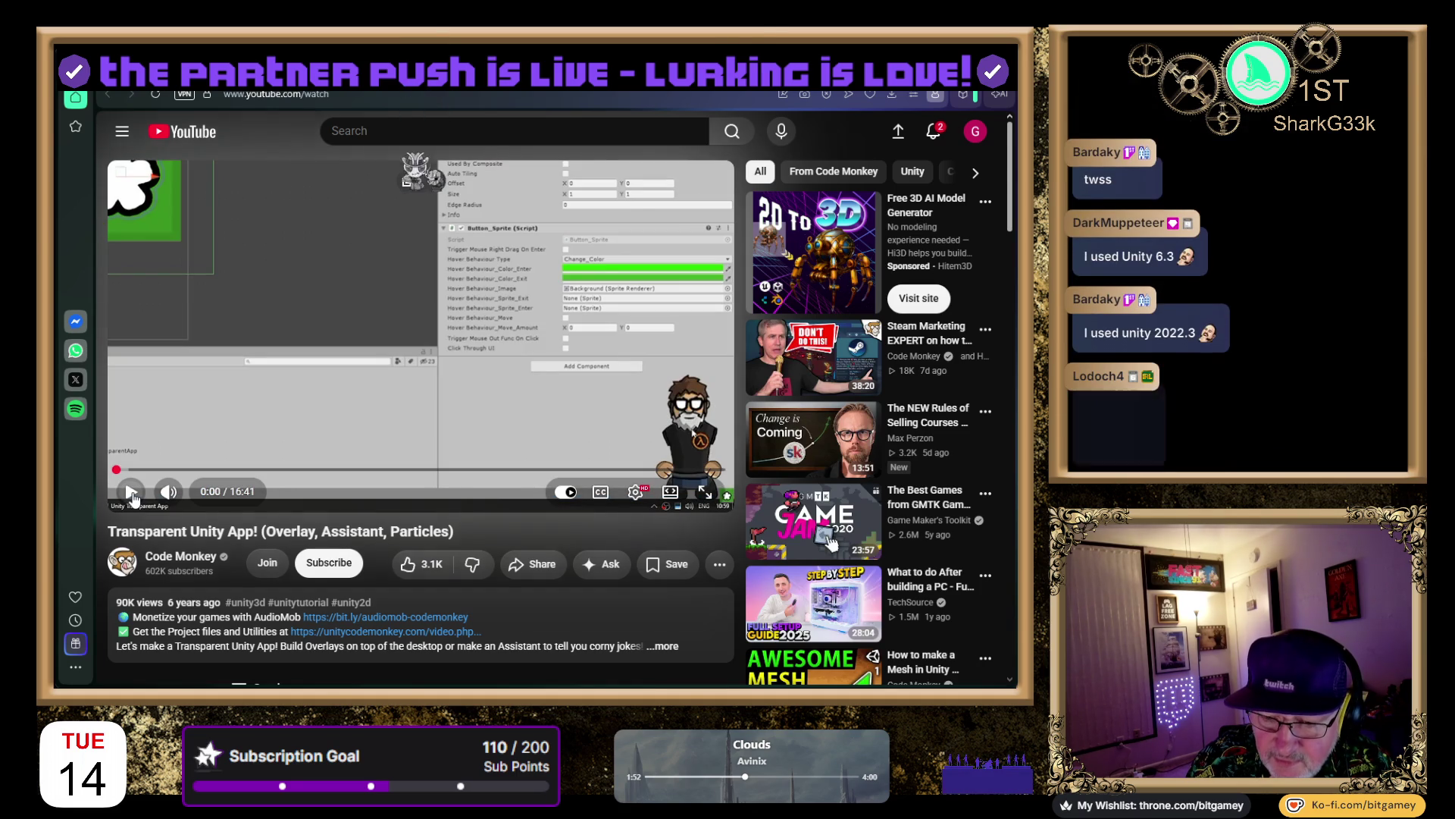
{"action": "left_click", "coordinate": [132, 494]}
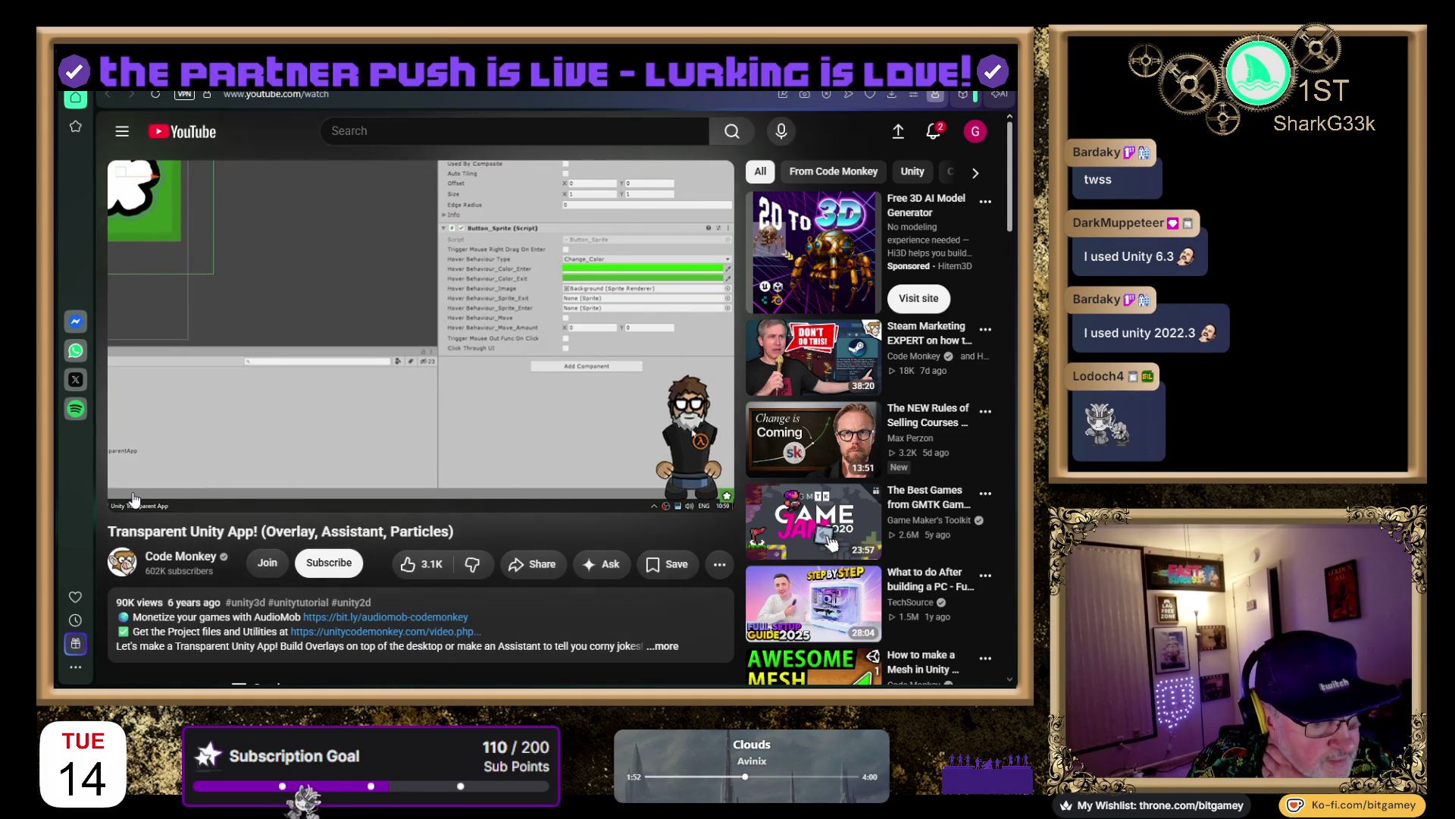
{"action": "left_click", "coordinate": [132, 498]}
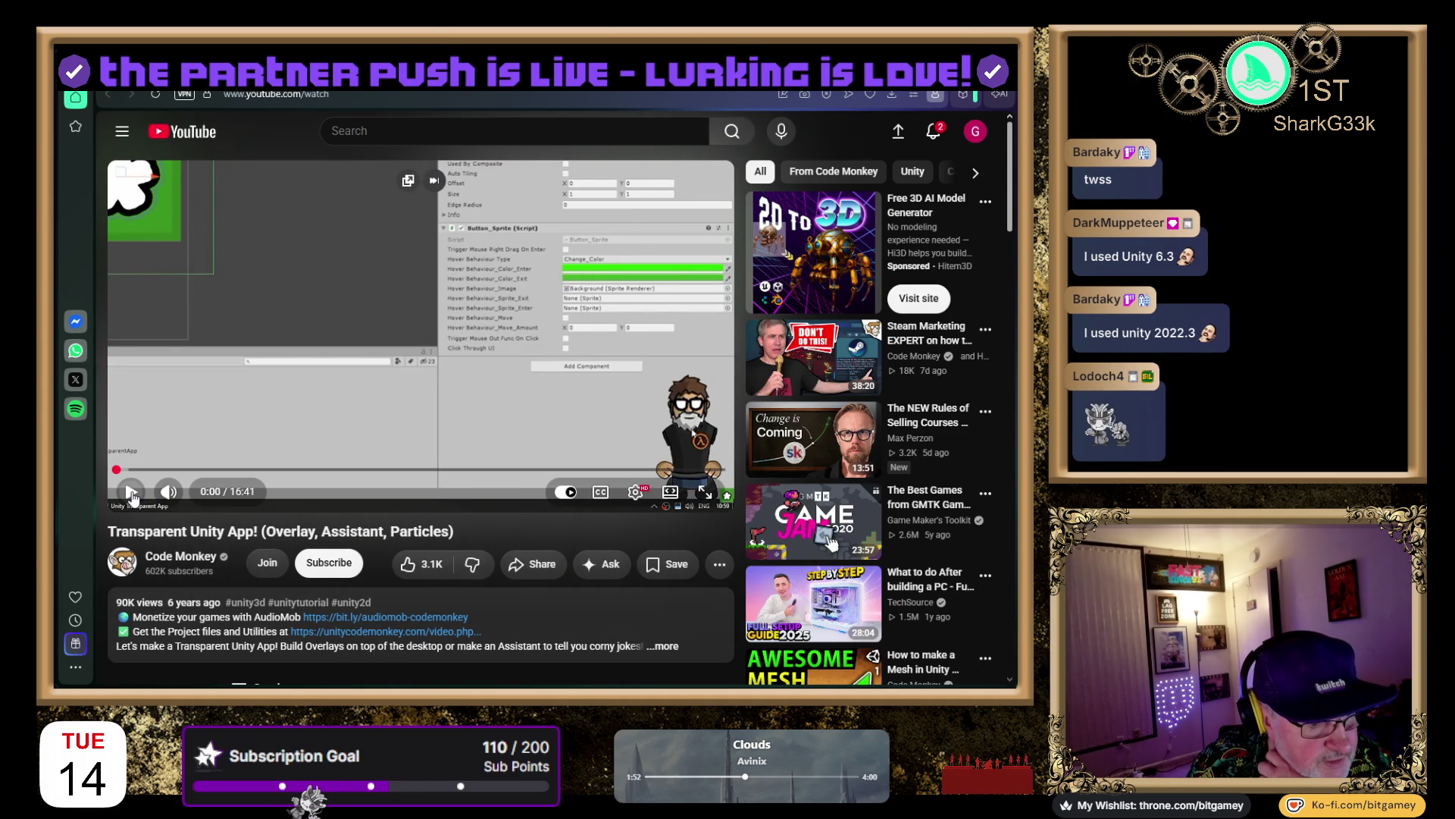
{"action": "left_click", "coordinate": [132, 494]}
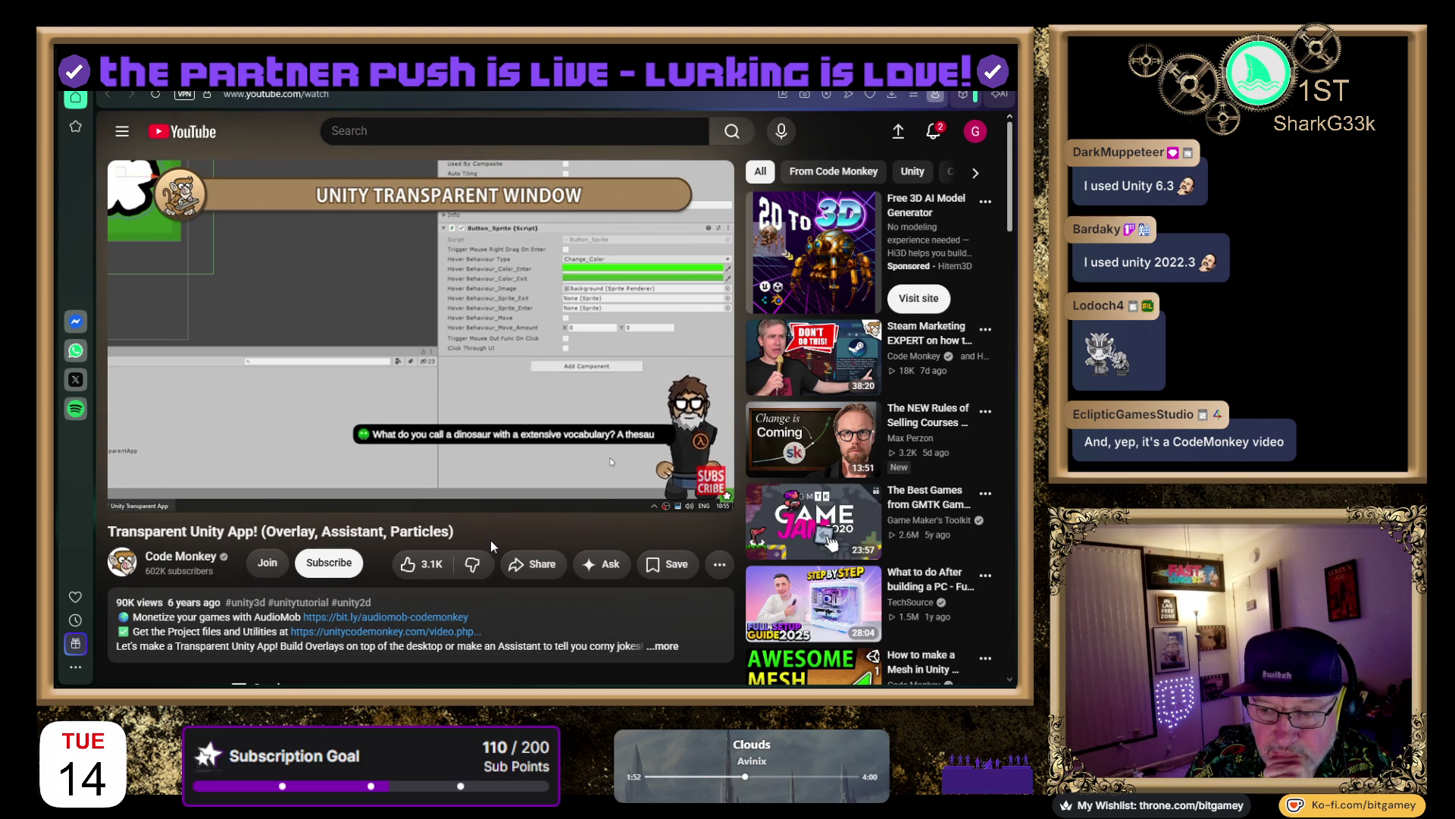
Set playback speed to 2x and skip ahead toward the Unity editor section
{"action": "left_click", "coordinate": [635, 491]}
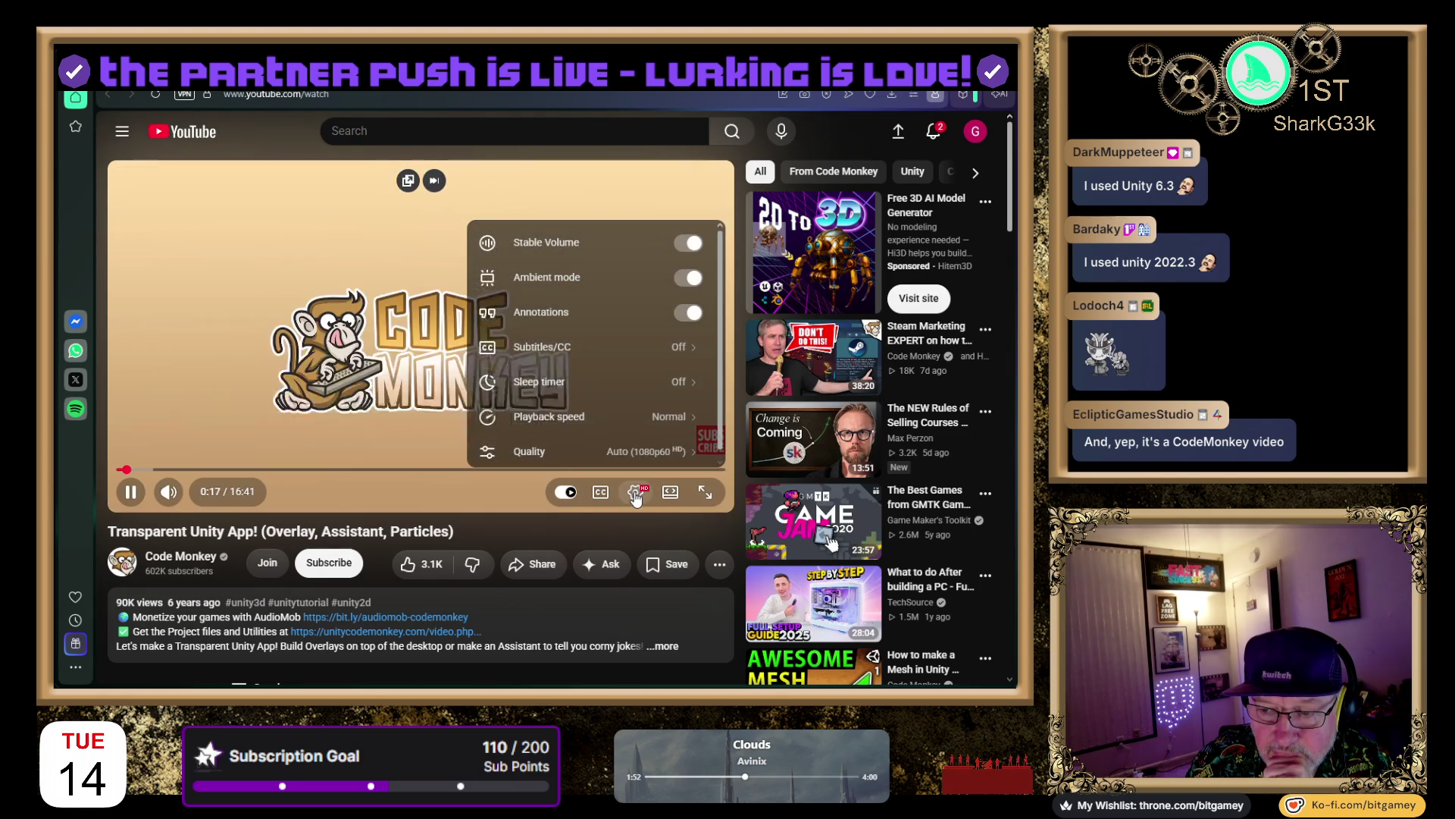
{"action": "left_click", "coordinate": [634, 417]}
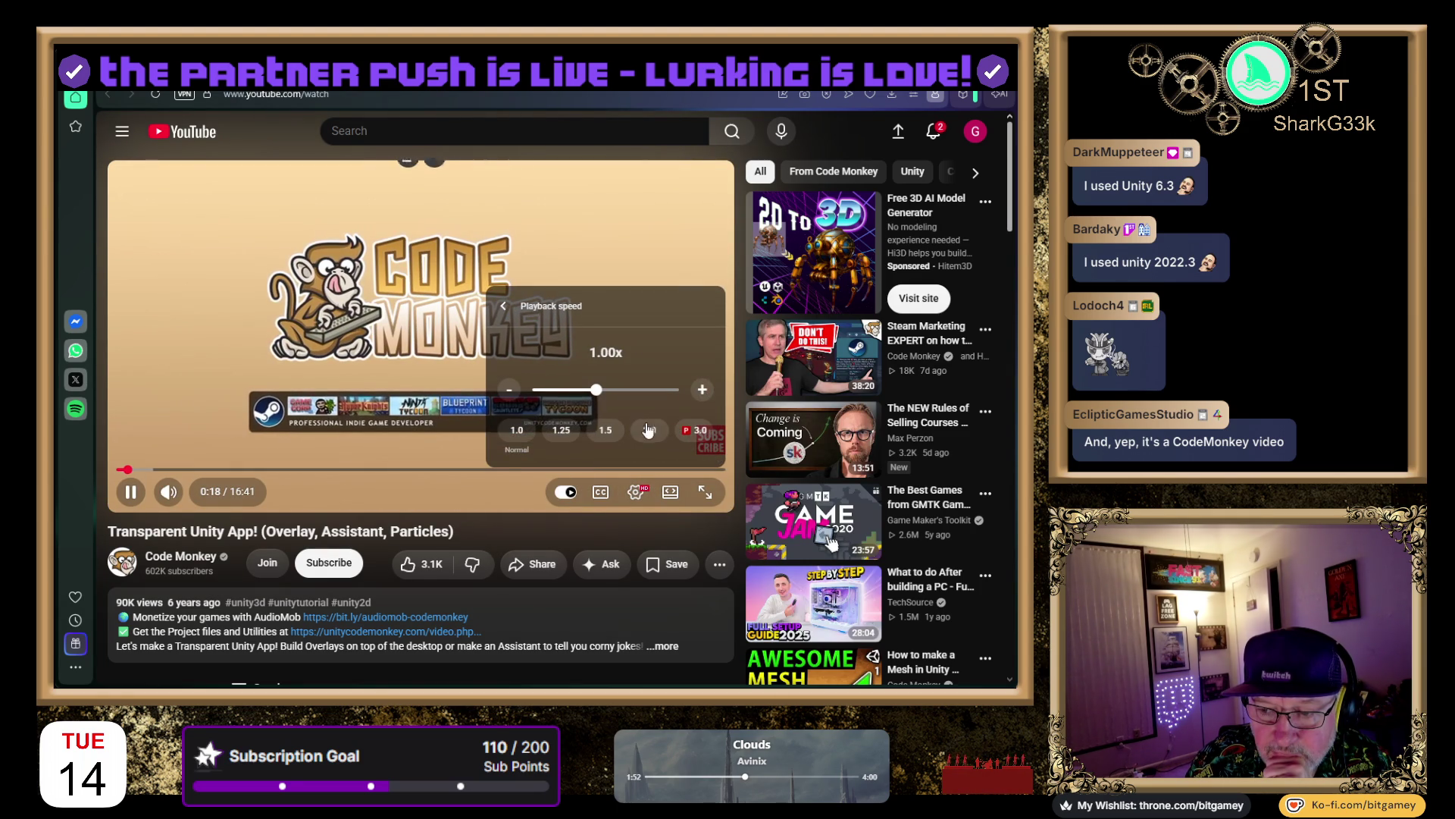
{"action": "left_click", "coordinate": [651, 430]}
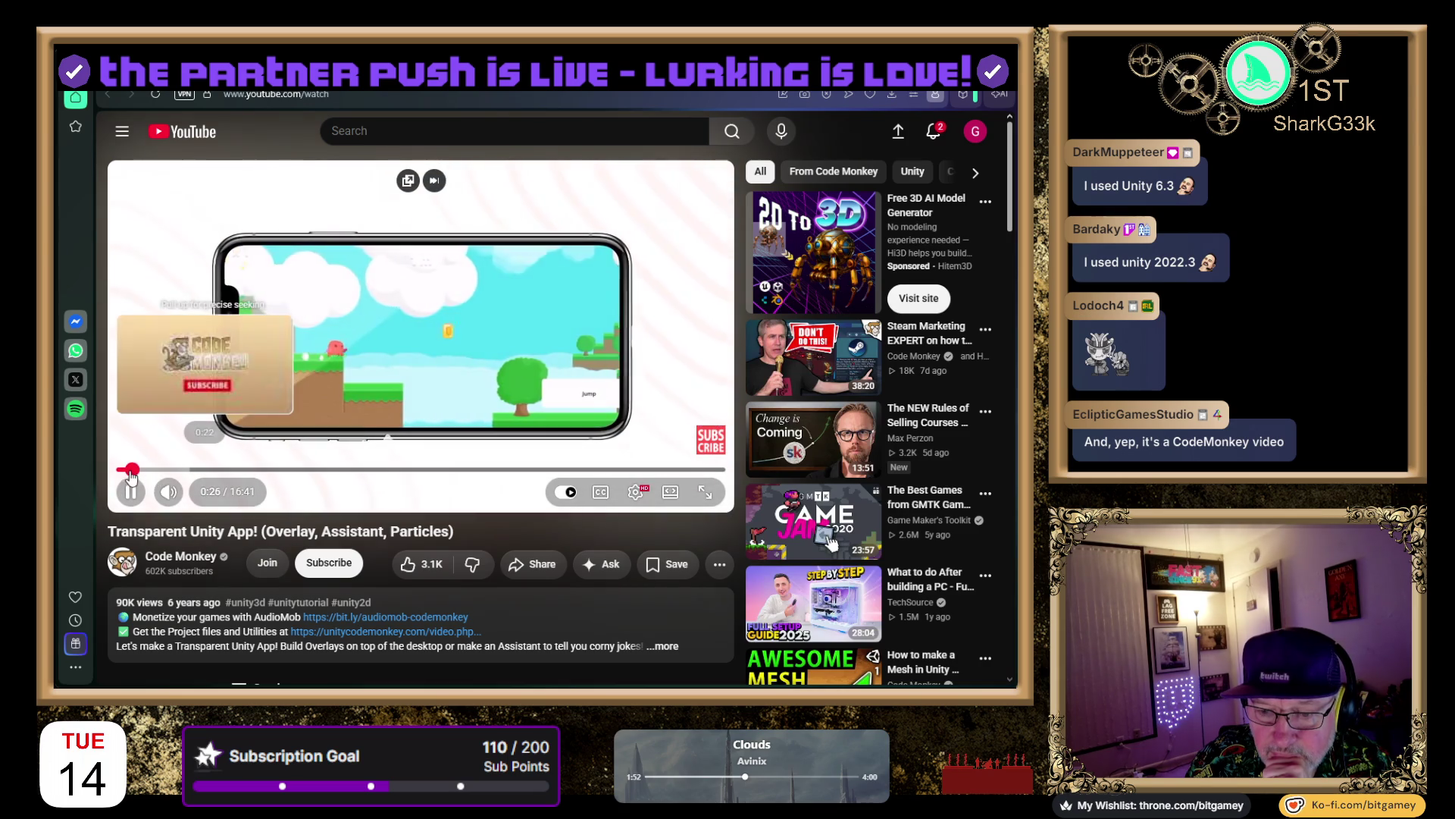
{"action": "left_click_drag", "start_coordinate": [142, 472], "coordinate": [184, 480]}
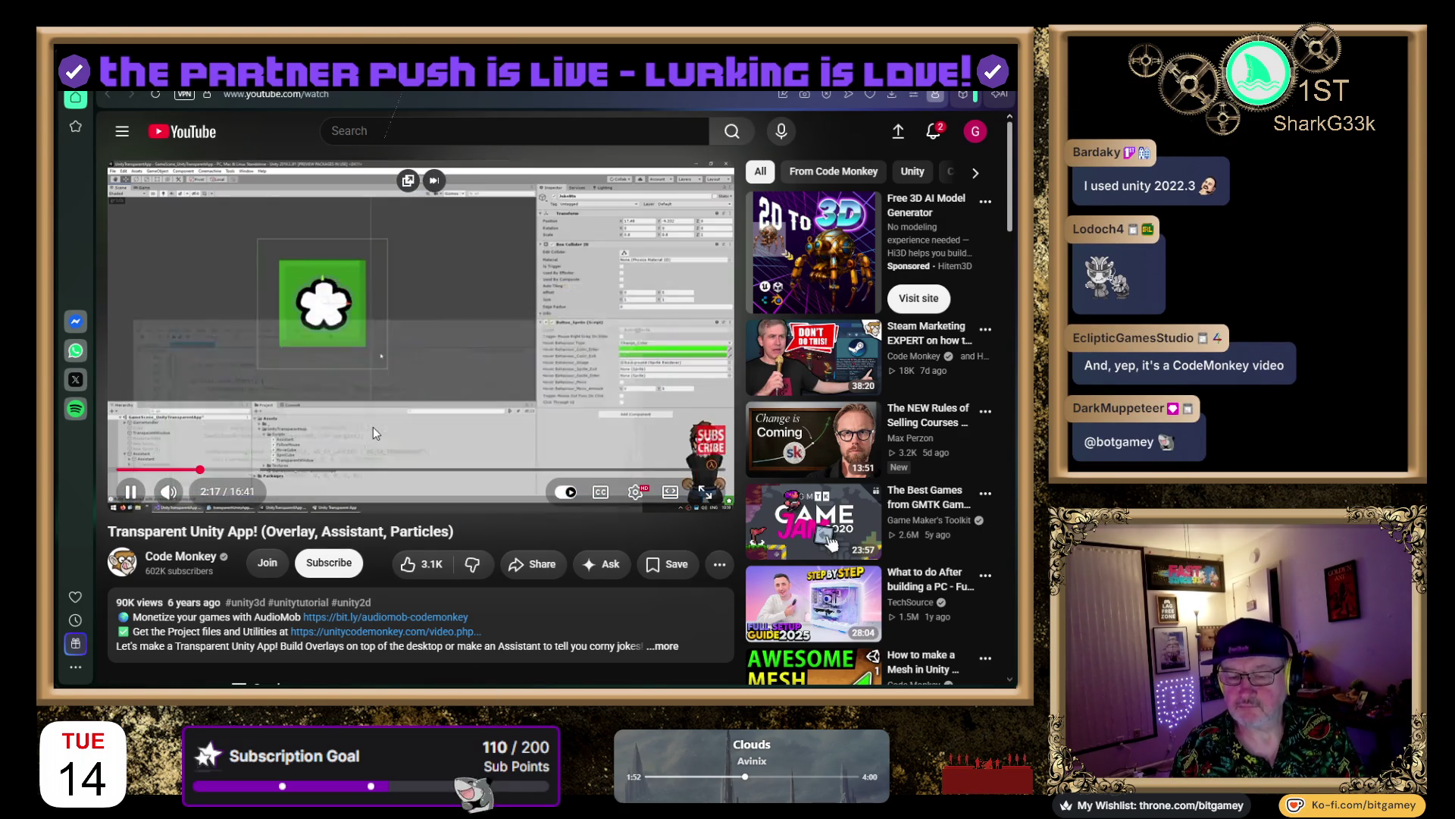
Pause and resume the tutorial, letting it reach the empty TransparentWindow script at 3:34
{"action": "left_click", "coordinate": [372, 426]}
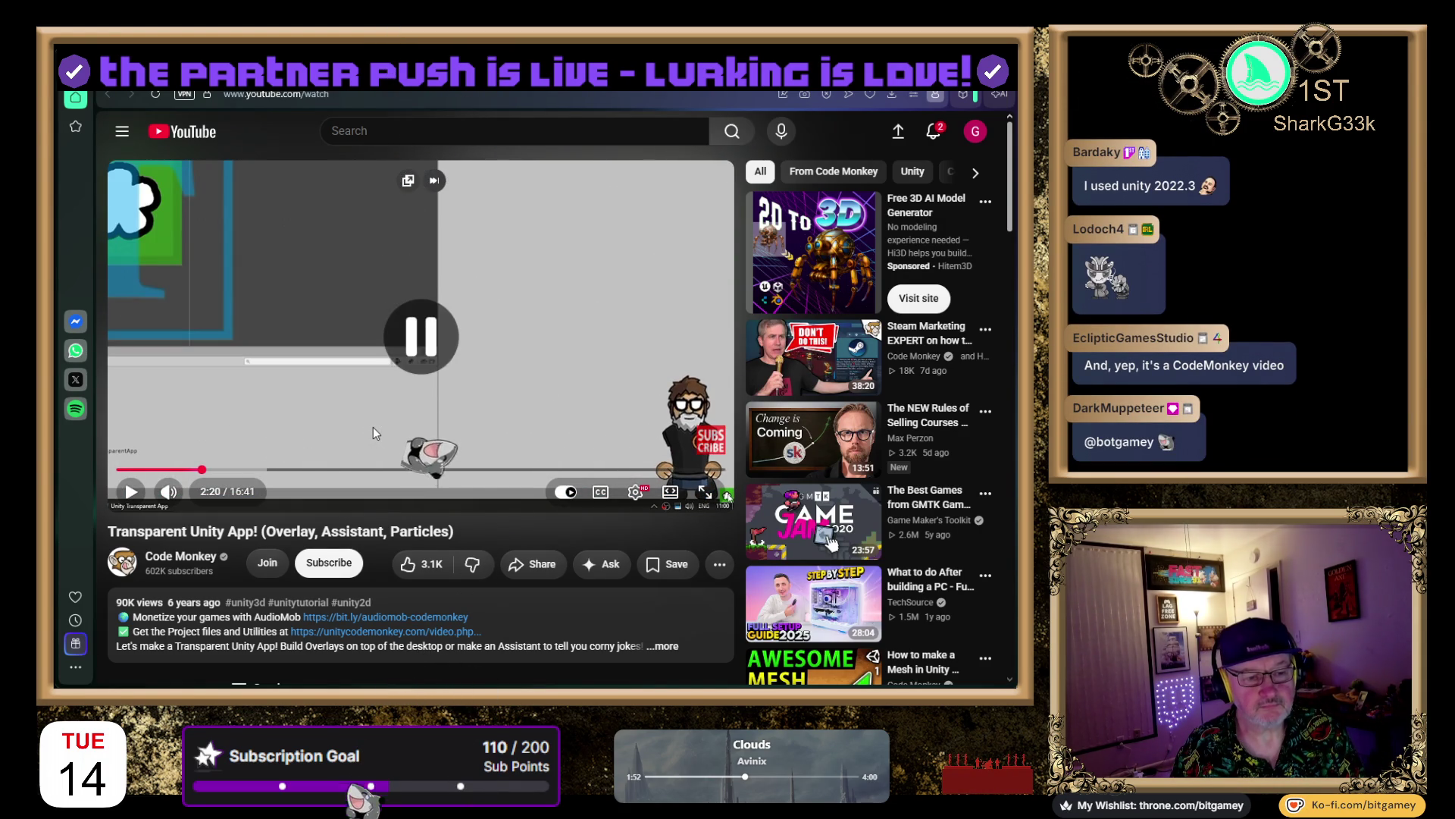
{"action": "left_click", "coordinate": [373, 426]}
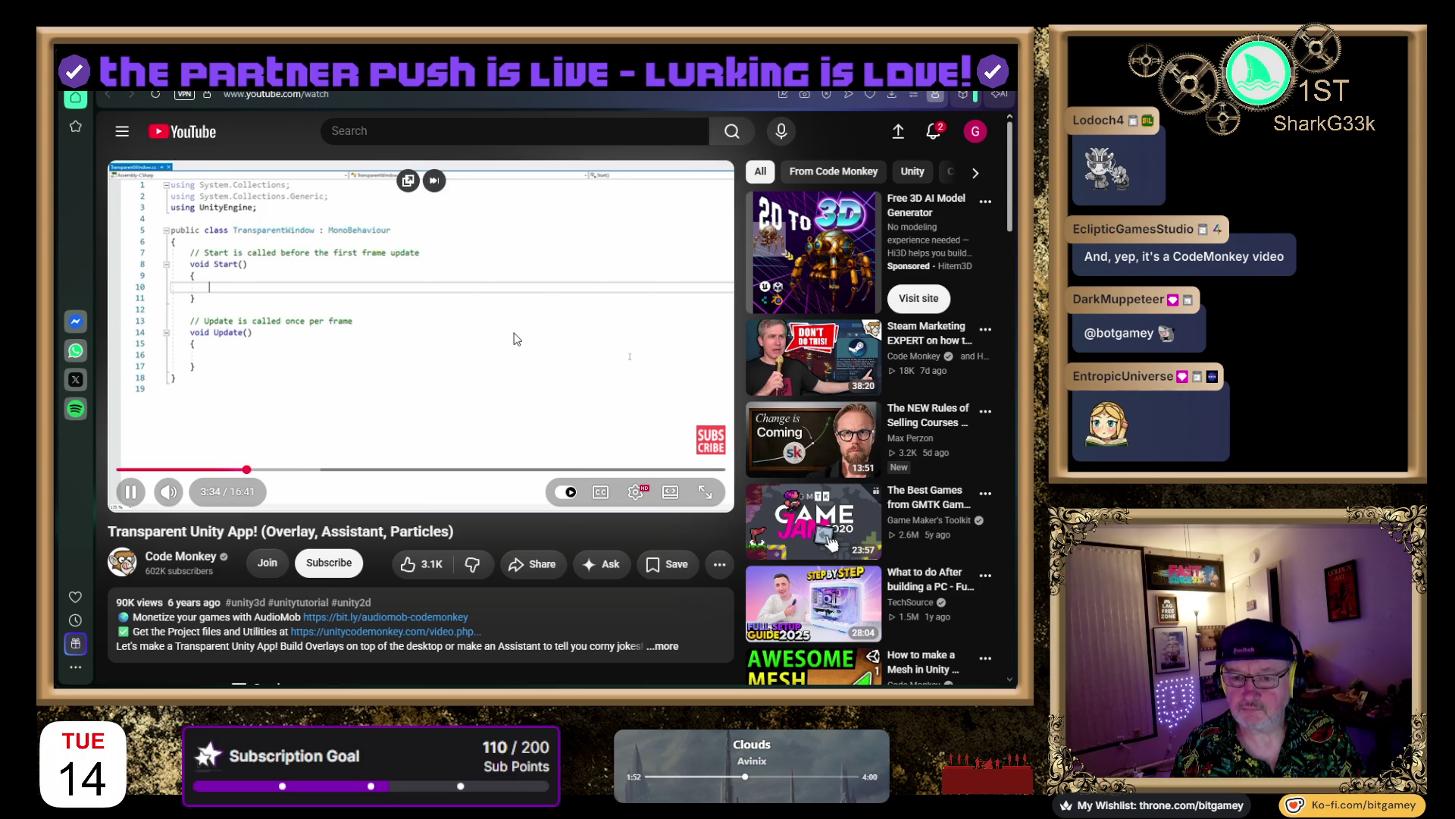
Pause on the new script, then pause again on the user32.dll MessageBox import before resuming
{"action": "left_click", "coordinate": [565, 329]}
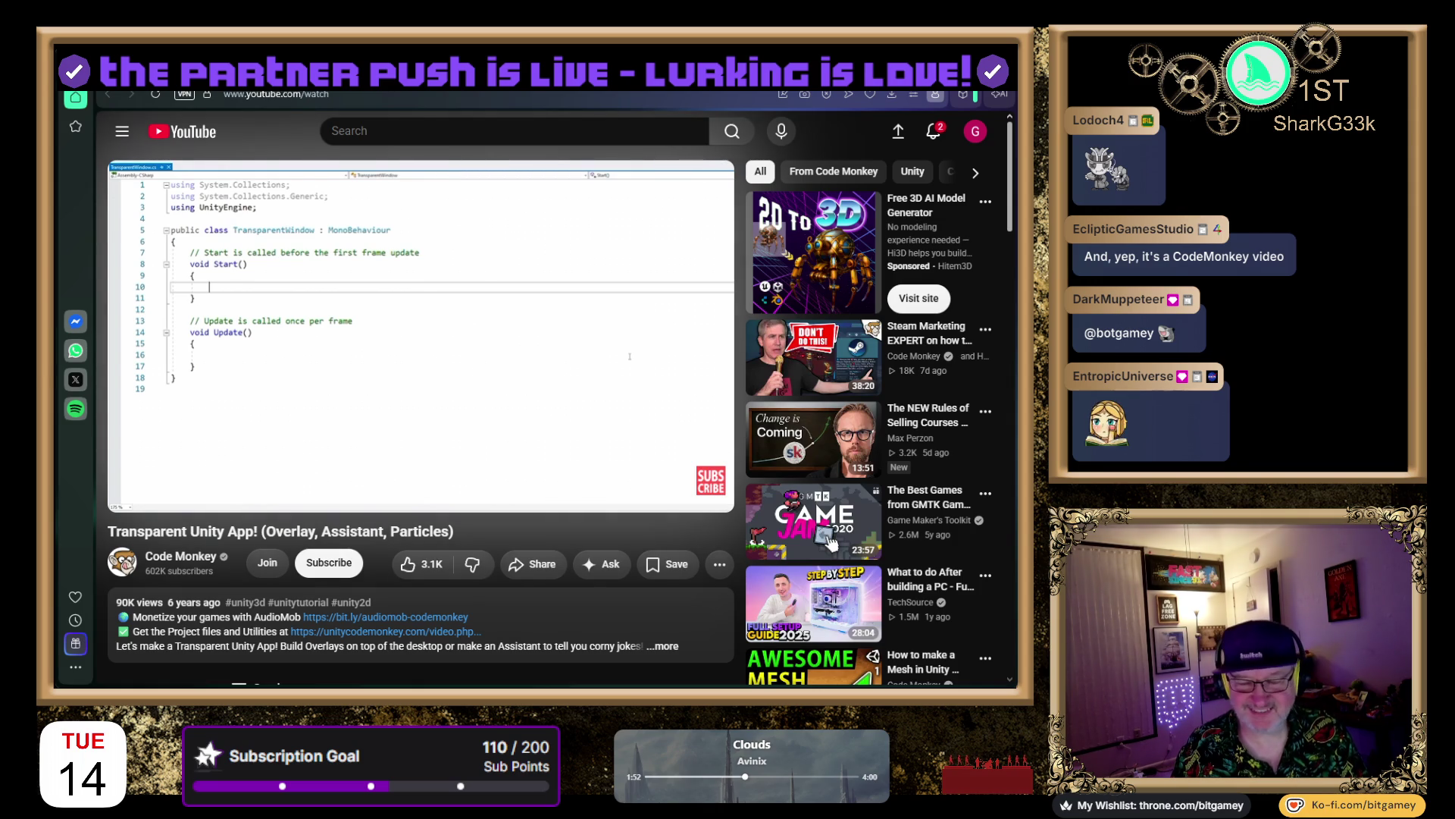
{"action": "left_click", "coordinate": [552, 351]}
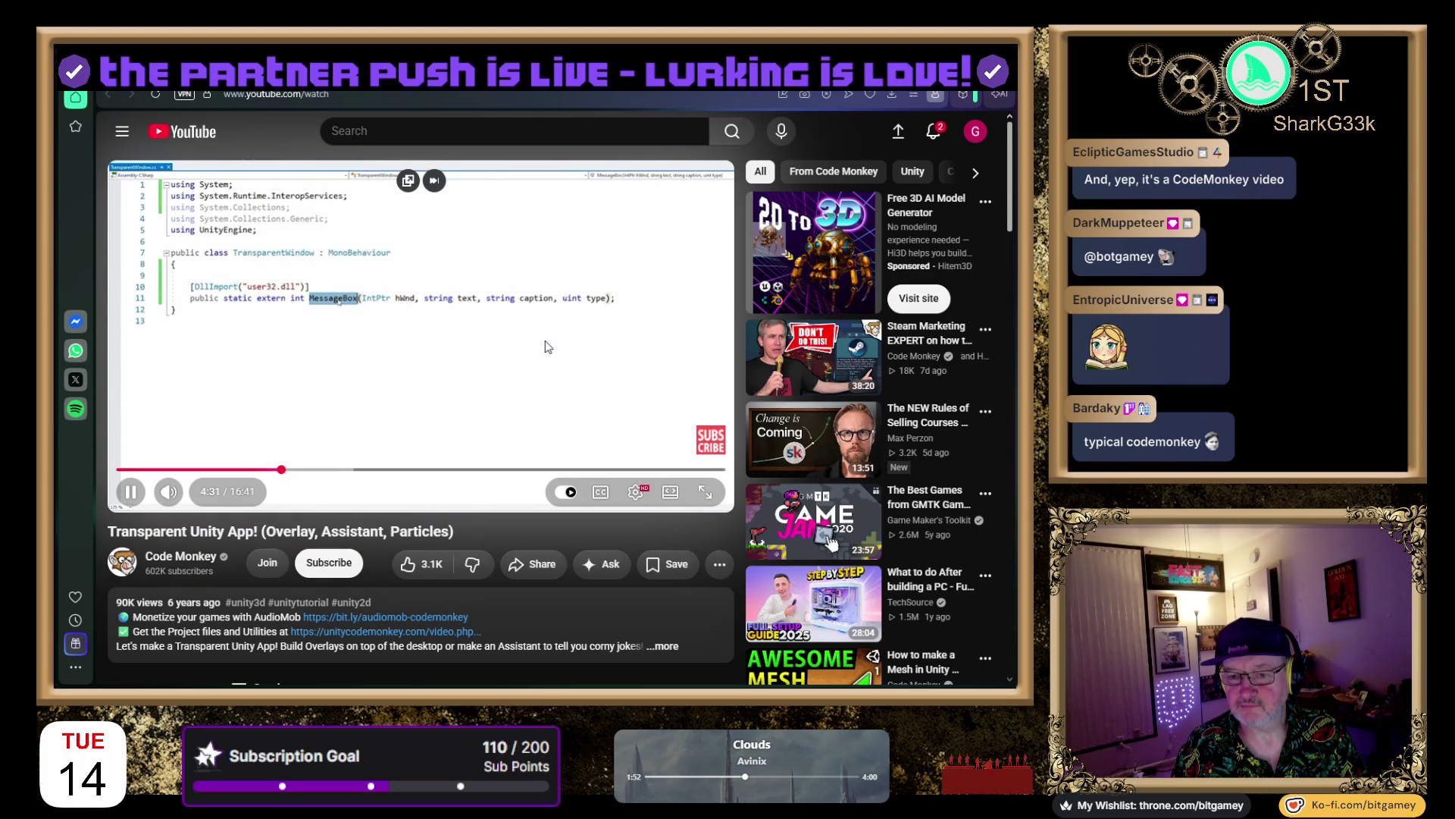
{"action": "left_click", "coordinate": [548, 347]}
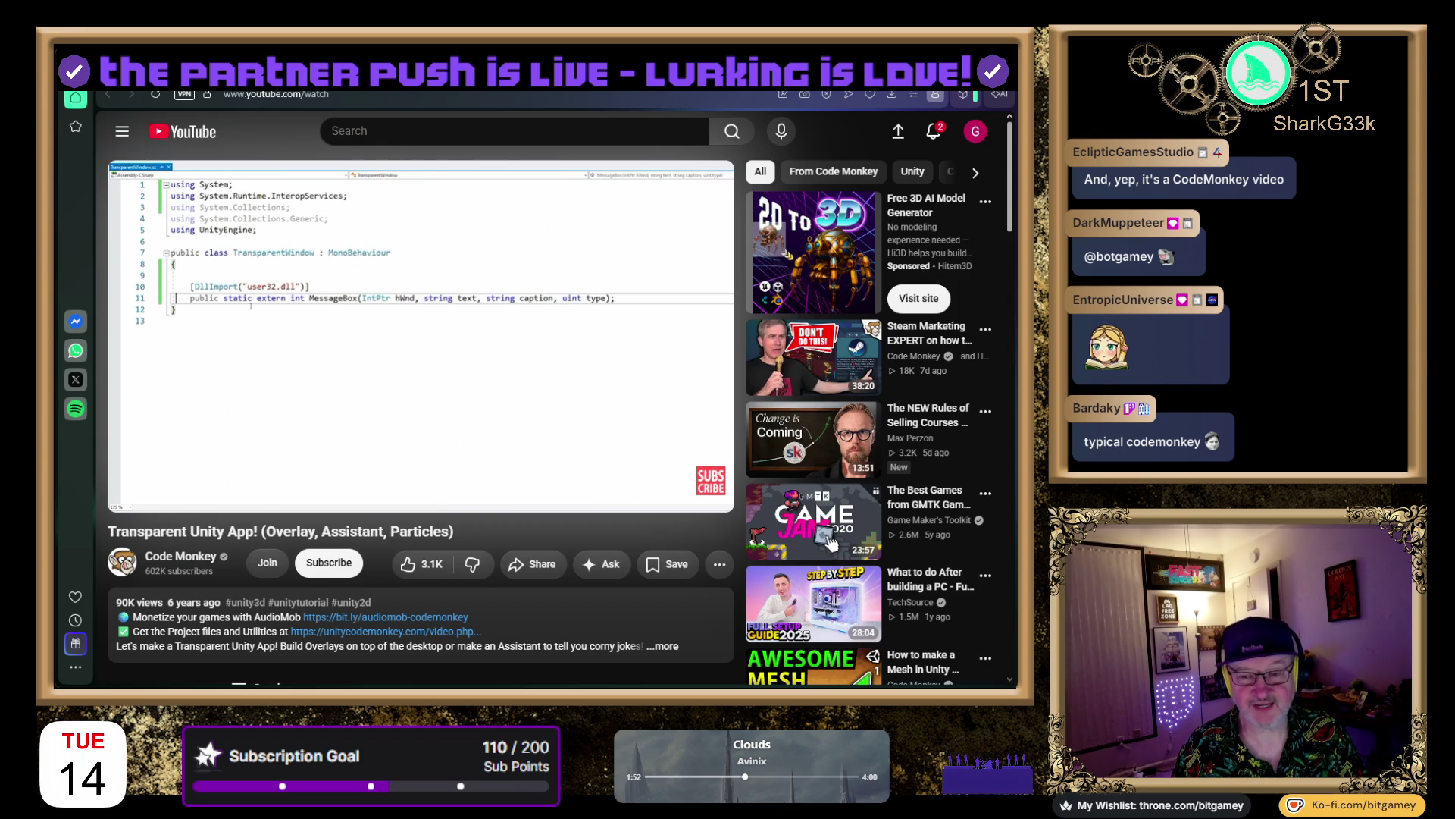
{"action": "mouse_move", "coordinate": [329, 220]}
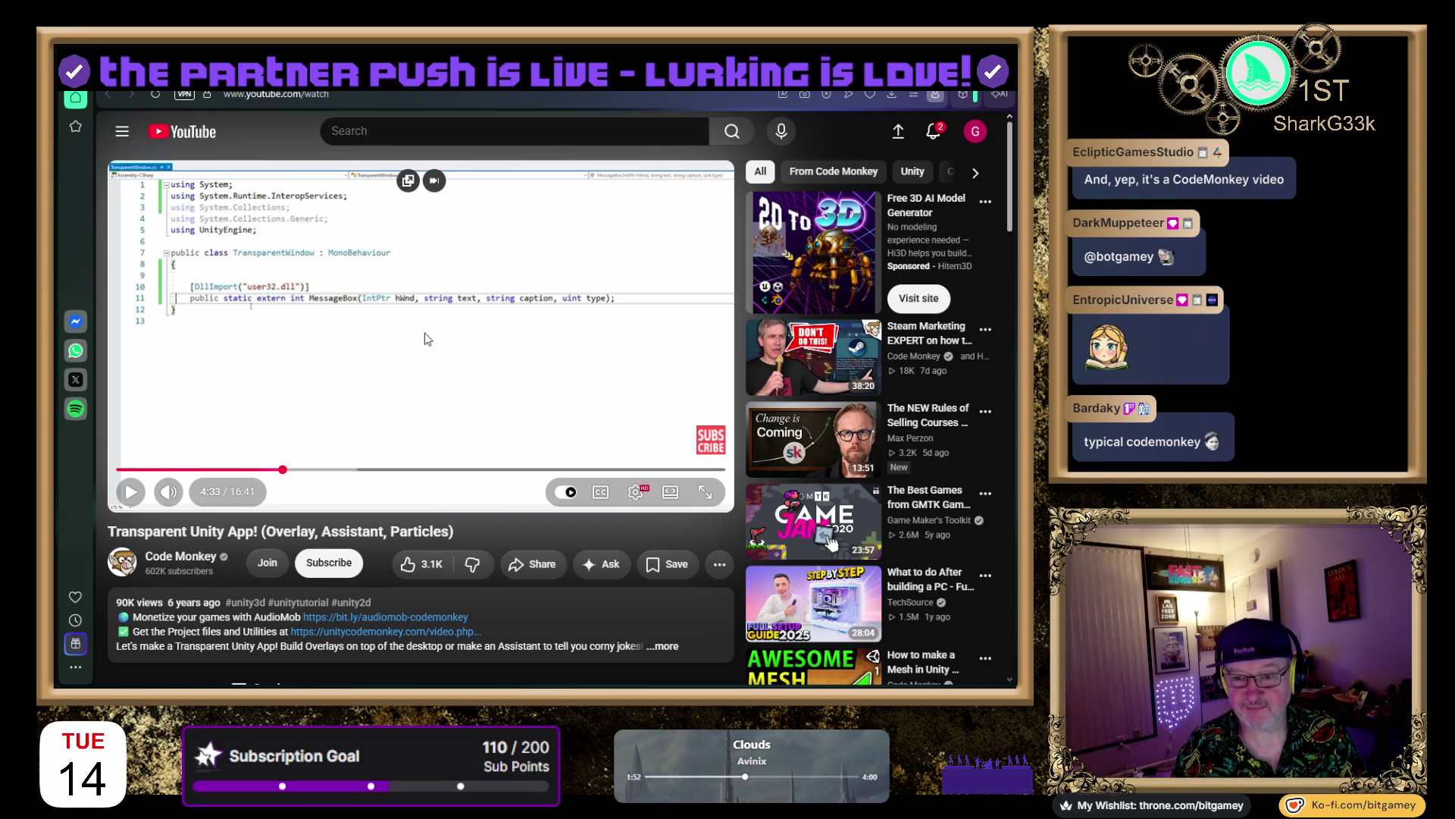
{"action": "left_click", "coordinate": [517, 338]}
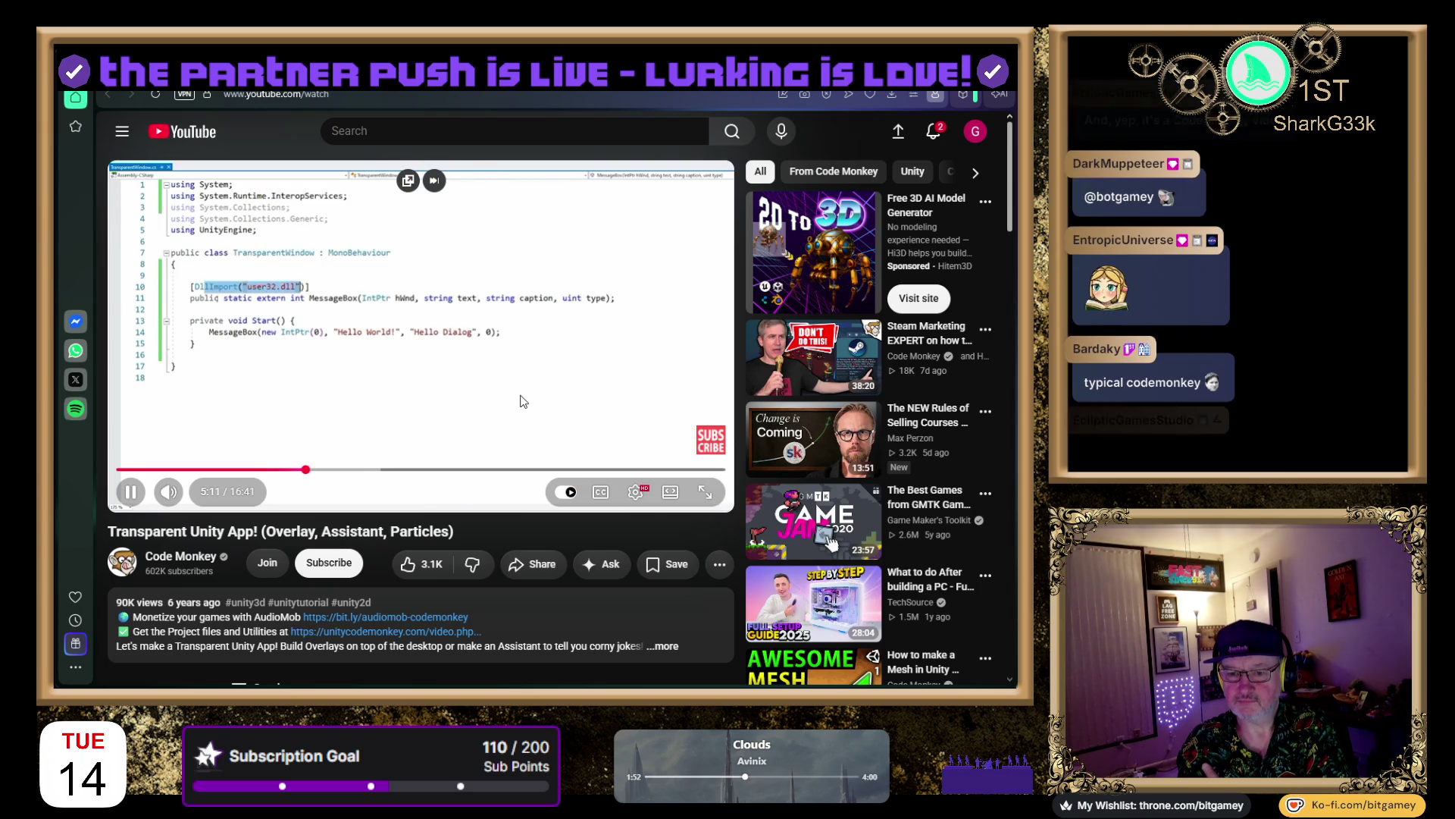
Pause on the Start method's "Hello World!" MessageBox call, then resume playback
{"action": "left_click", "coordinate": [521, 397]}
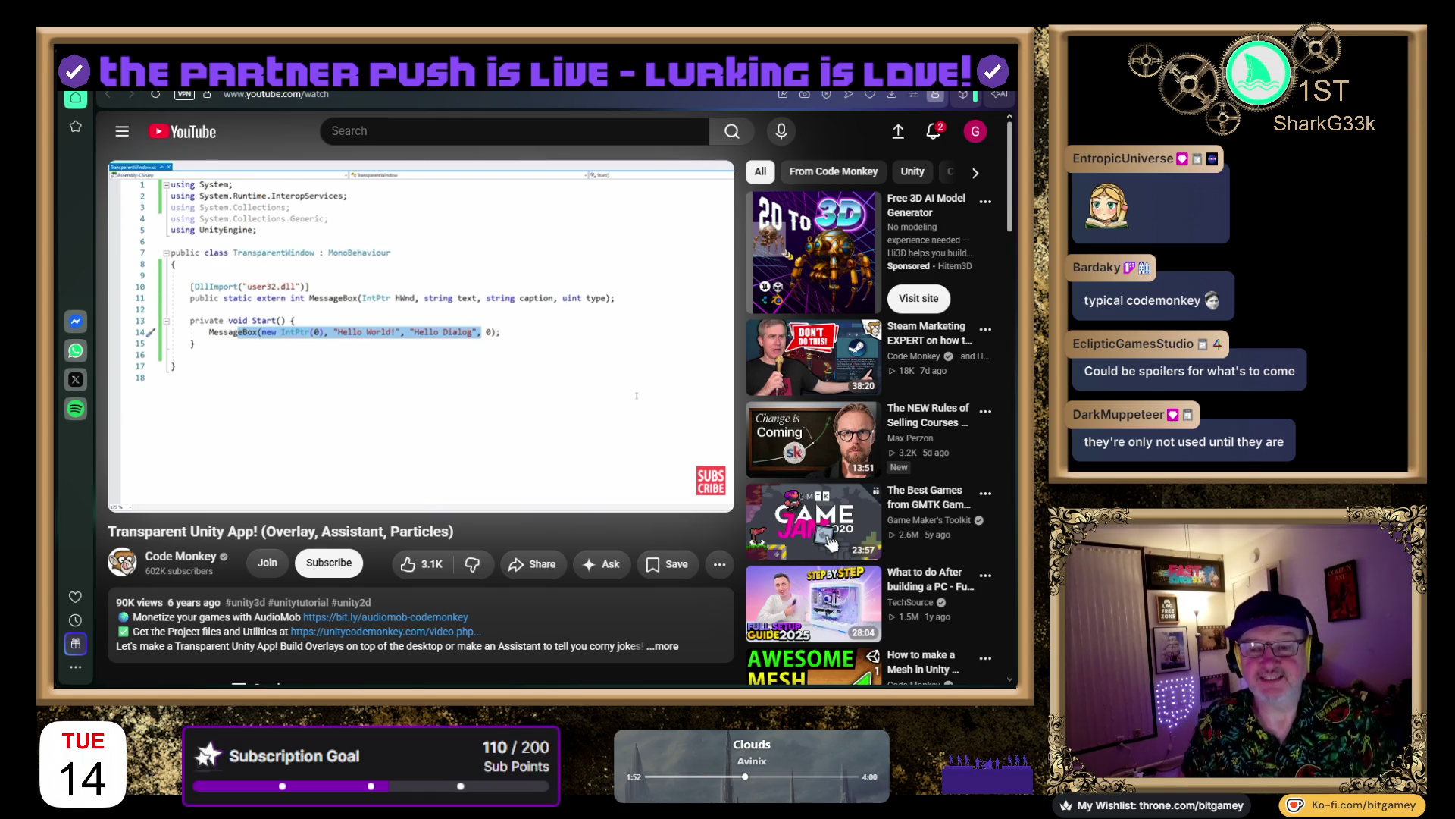
{"action": "left_click", "coordinate": [415, 390]}
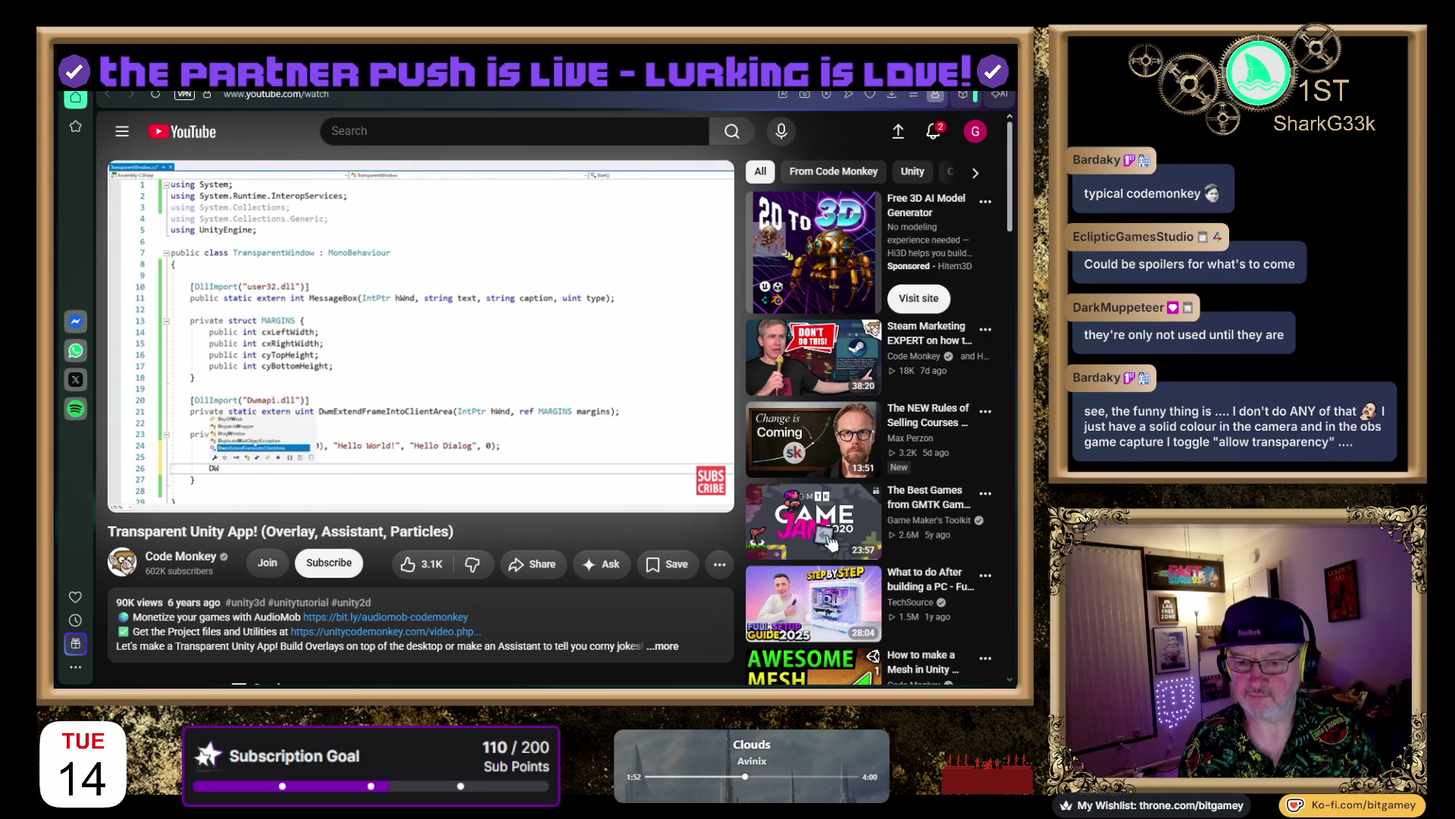
Pause the tutorial on the DwmExtendFrameIntoClientArea code and switch back to the Unity editor
{"action": "left_click", "coordinate": [678, 314]}
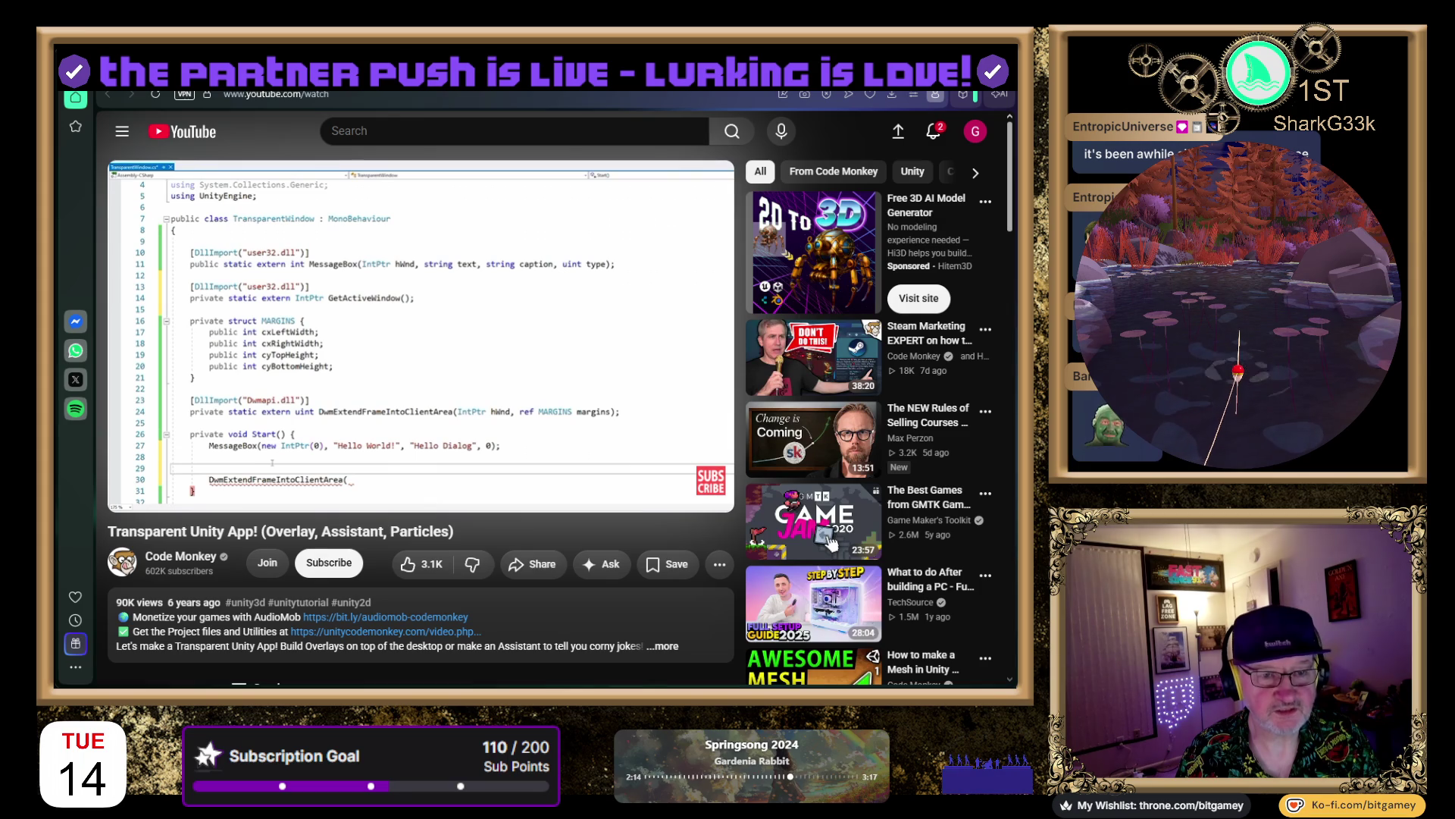
{"action": "key", "text": "space"}
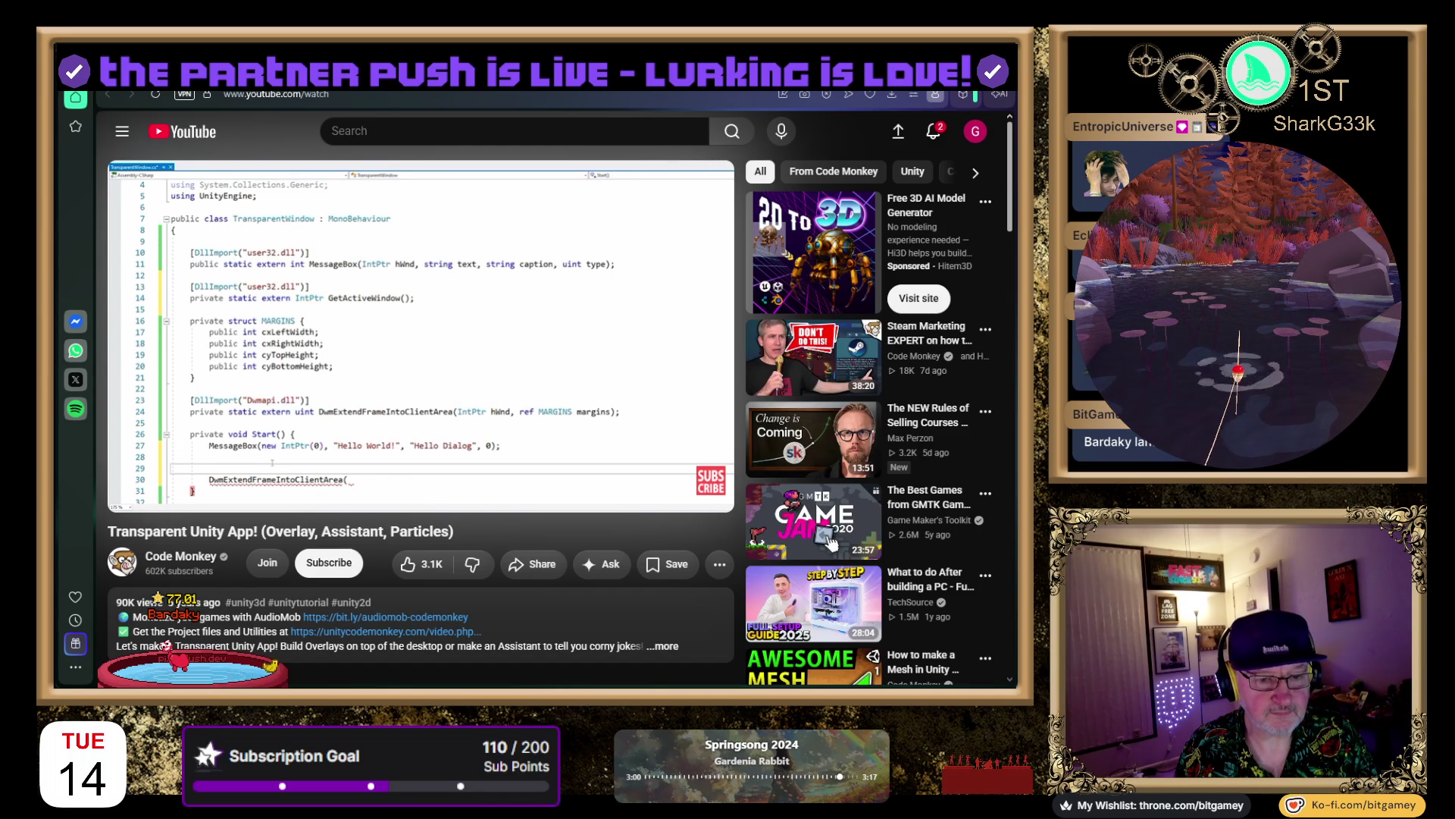
{"action": "key", "text": "alt+Tab"}
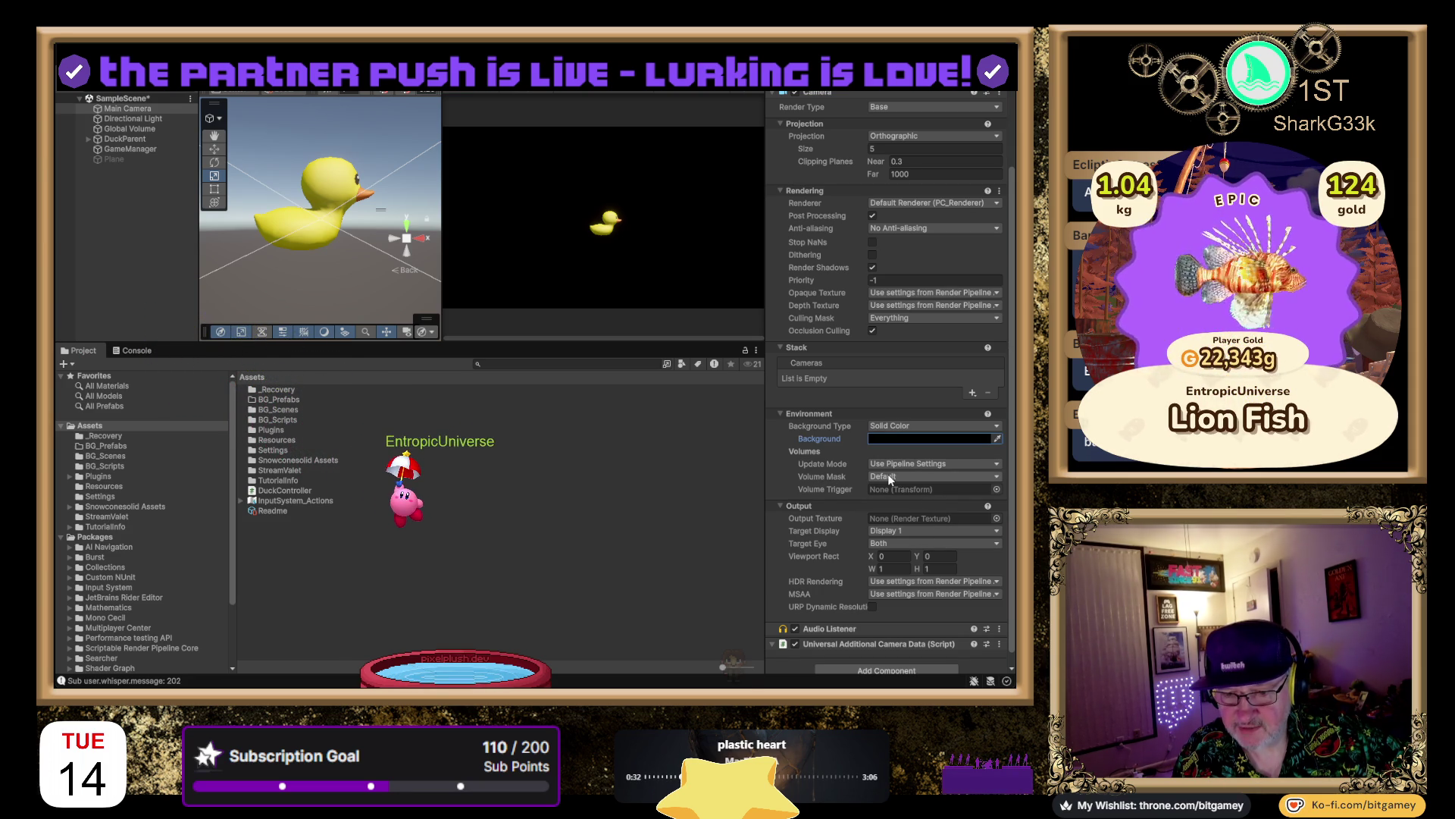
Widen the Main Camera's Inspector and return to its black Solid Color background setting
{"action": "left_click", "coordinate": [777, 464]}
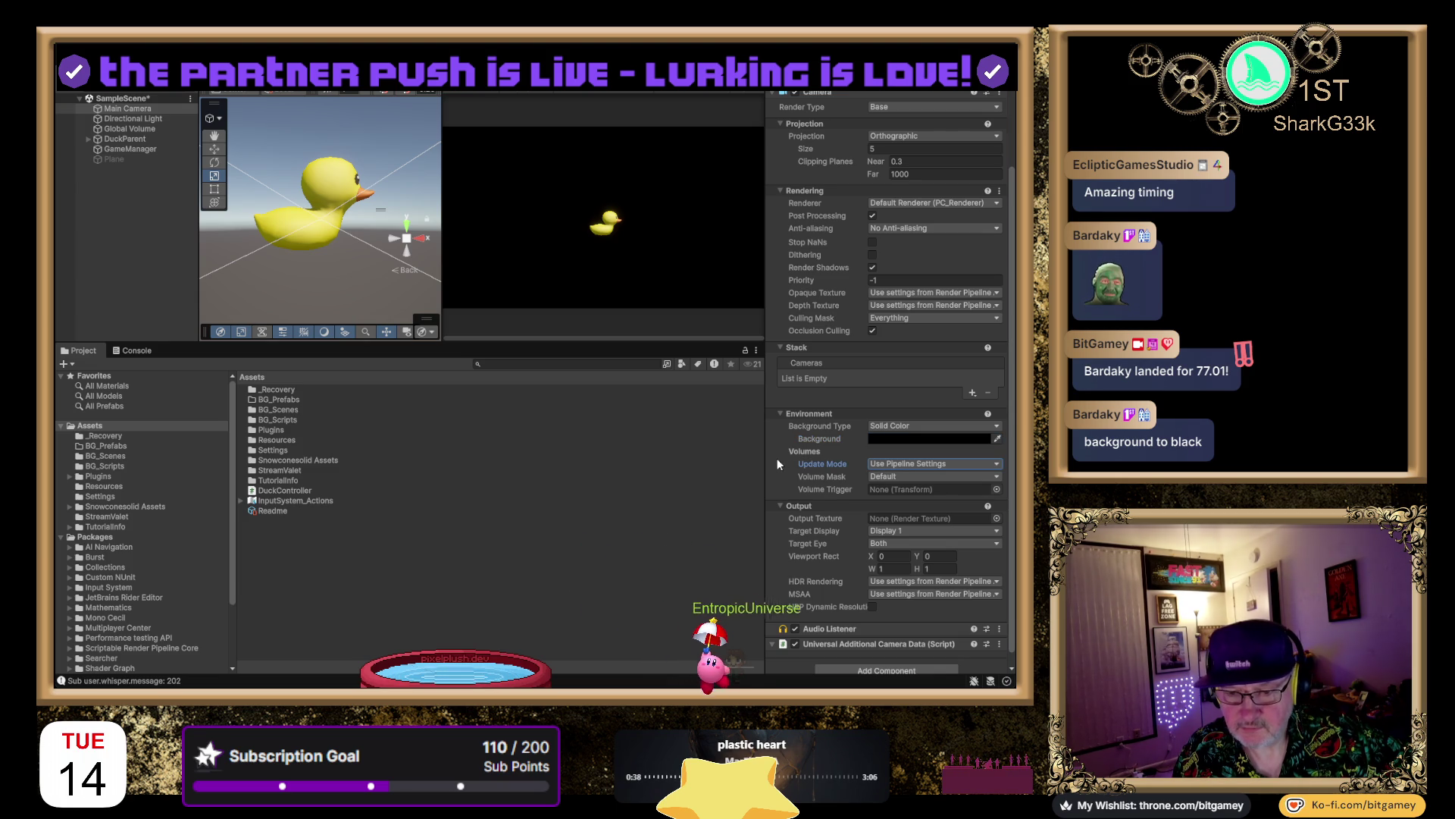
{"action": "scroll", "coordinate": [777, 460], "scroll_direction": "down", "scroll_amount": 1}
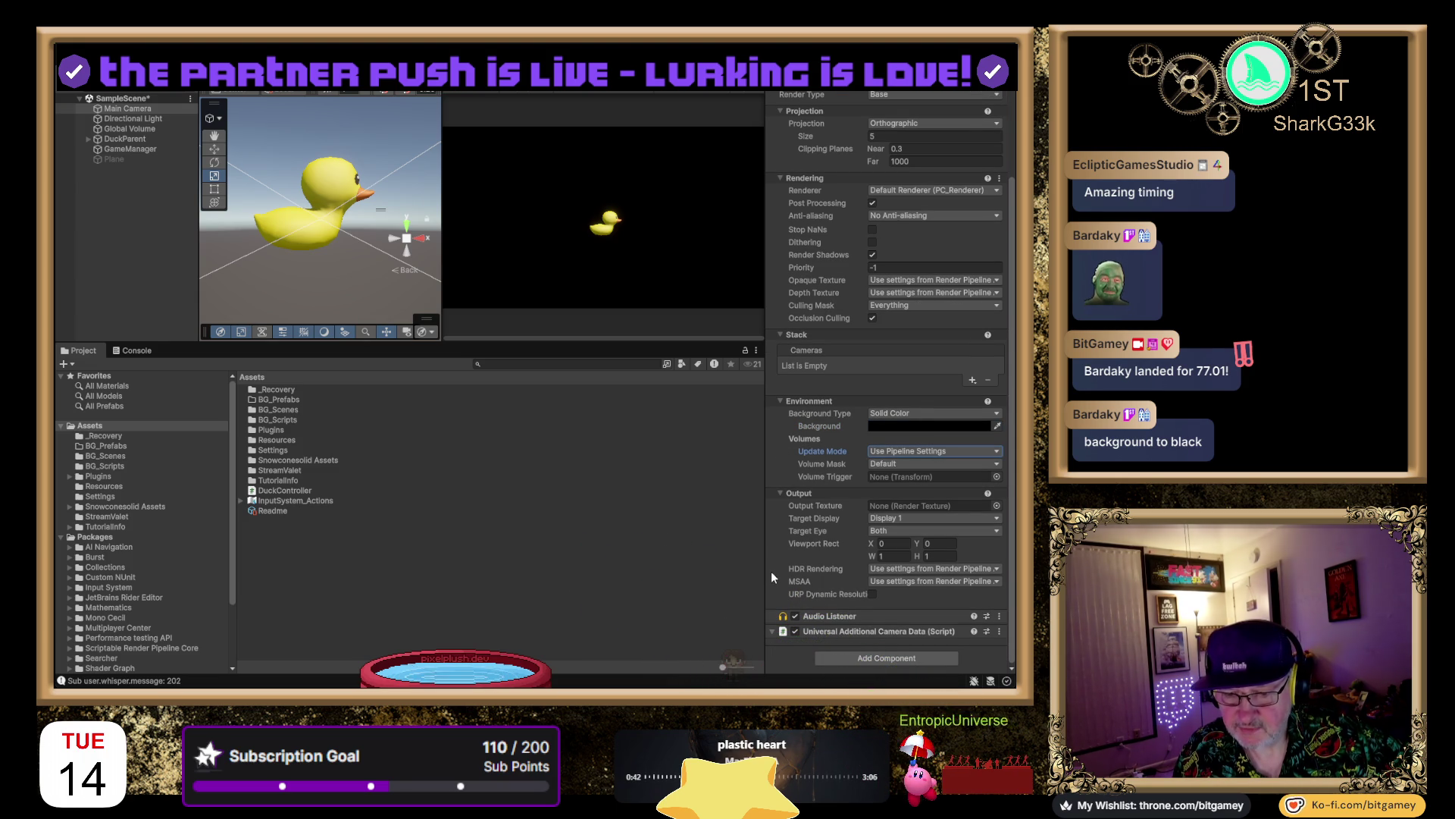
{"action": "left_click_drag", "start_coordinate": [765, 576], "coordinate": [703, 577]}
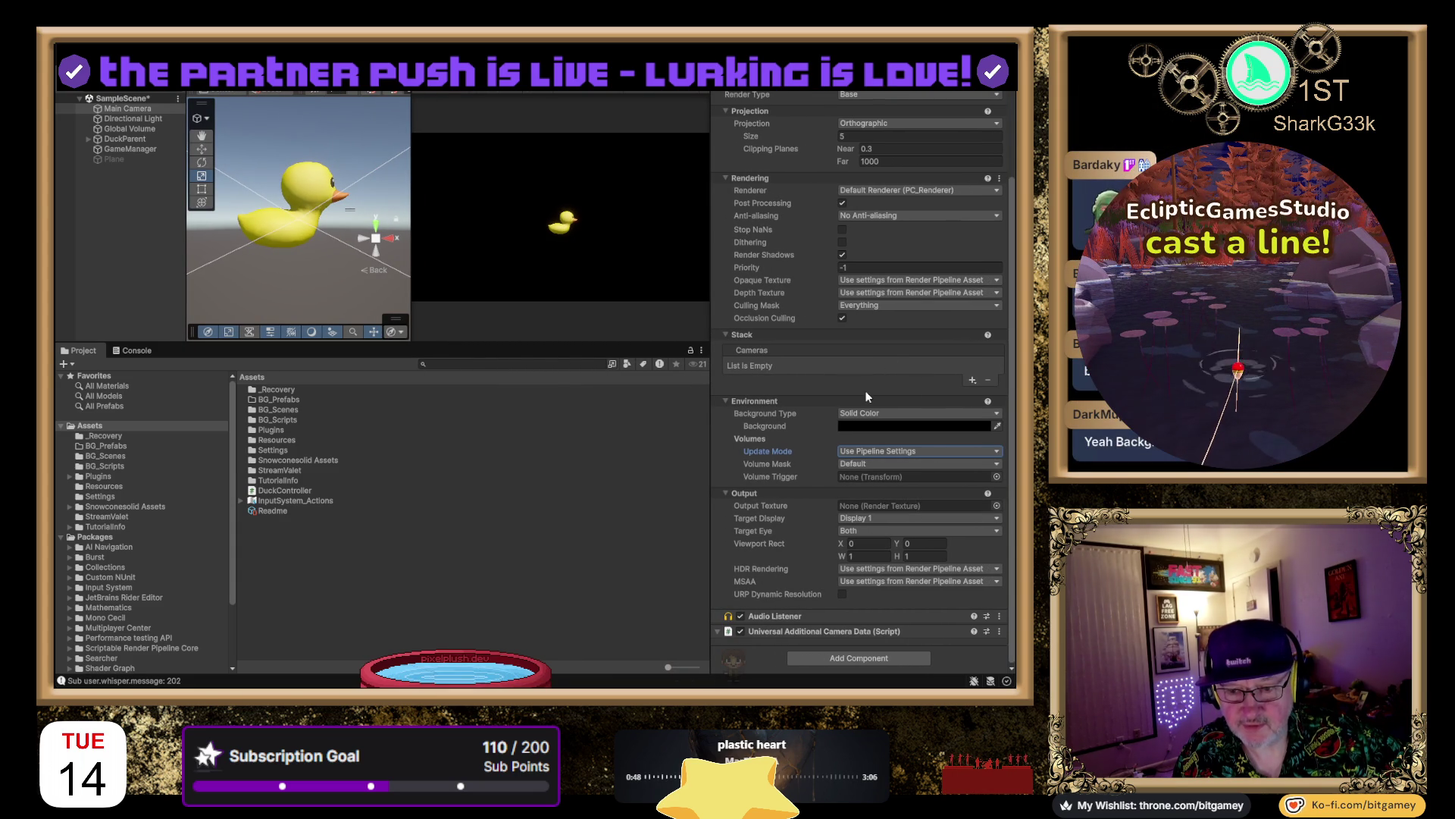
{"action": "left_click", "coordinate": [853, 425]}
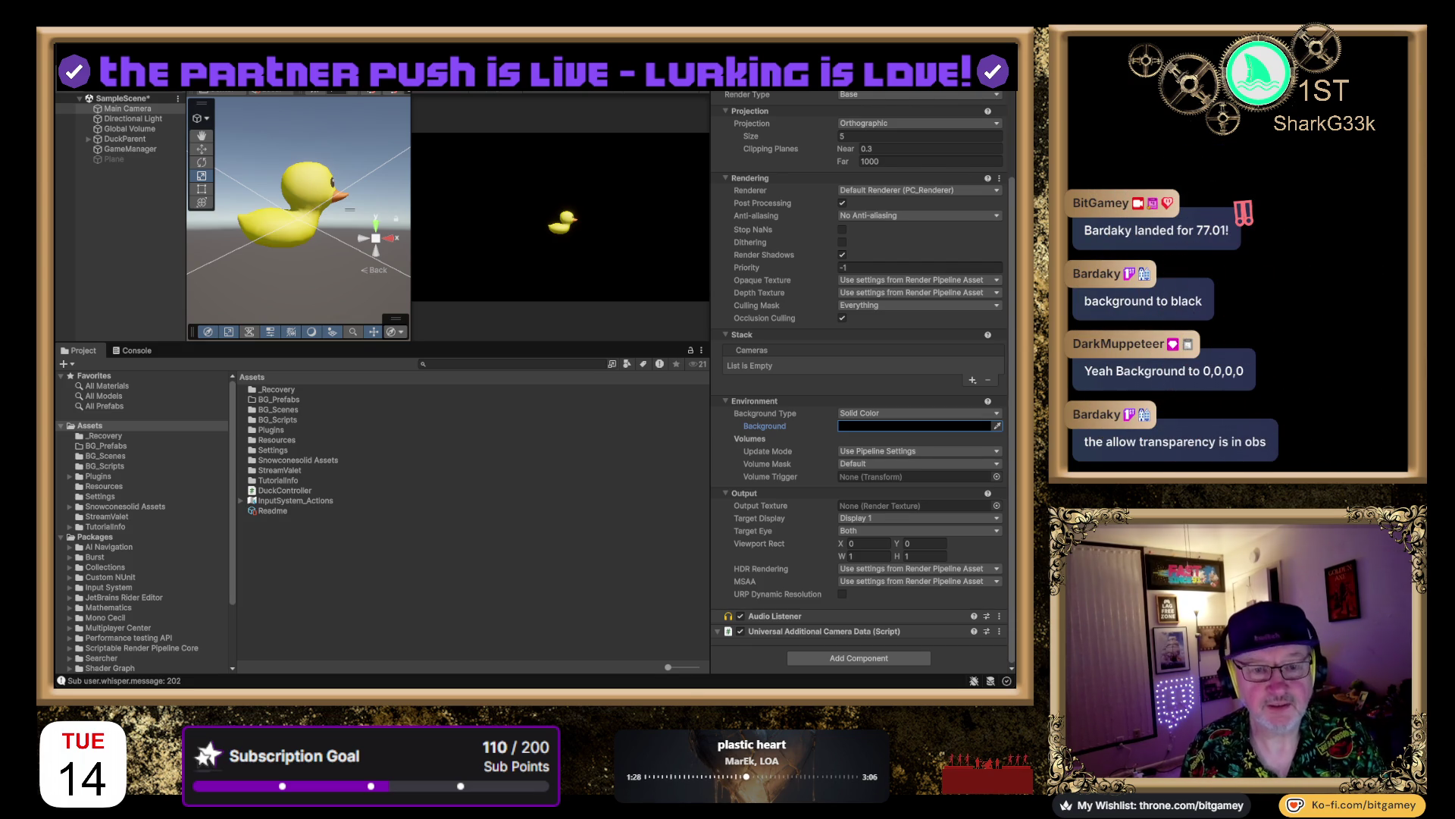
Move focus to the Game view and start a File > Build of the duck project
{"action": "left_click", "coordinate": [348, 557]}
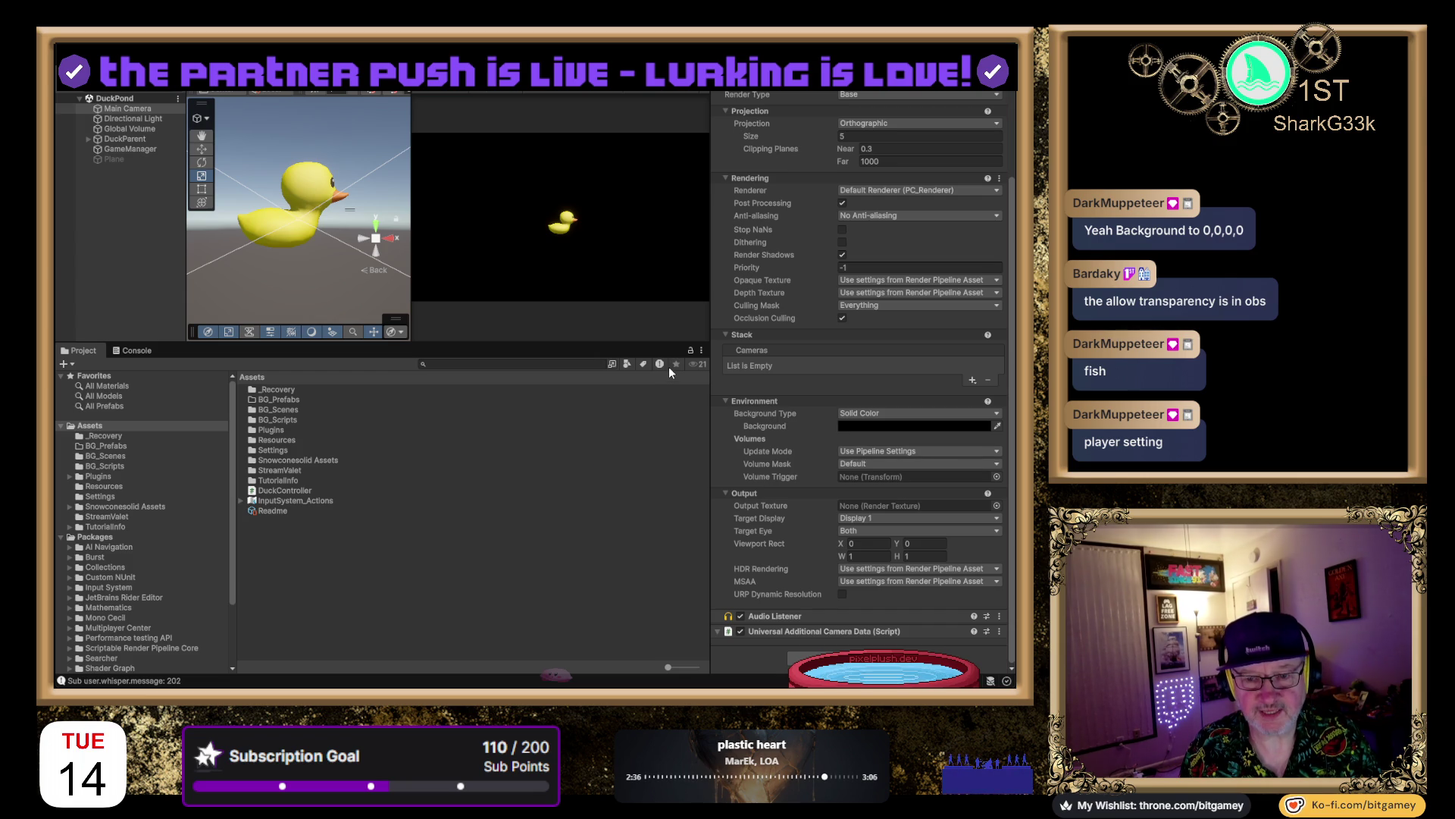
{"action": "left_click", "coordinate": [631, 398]}
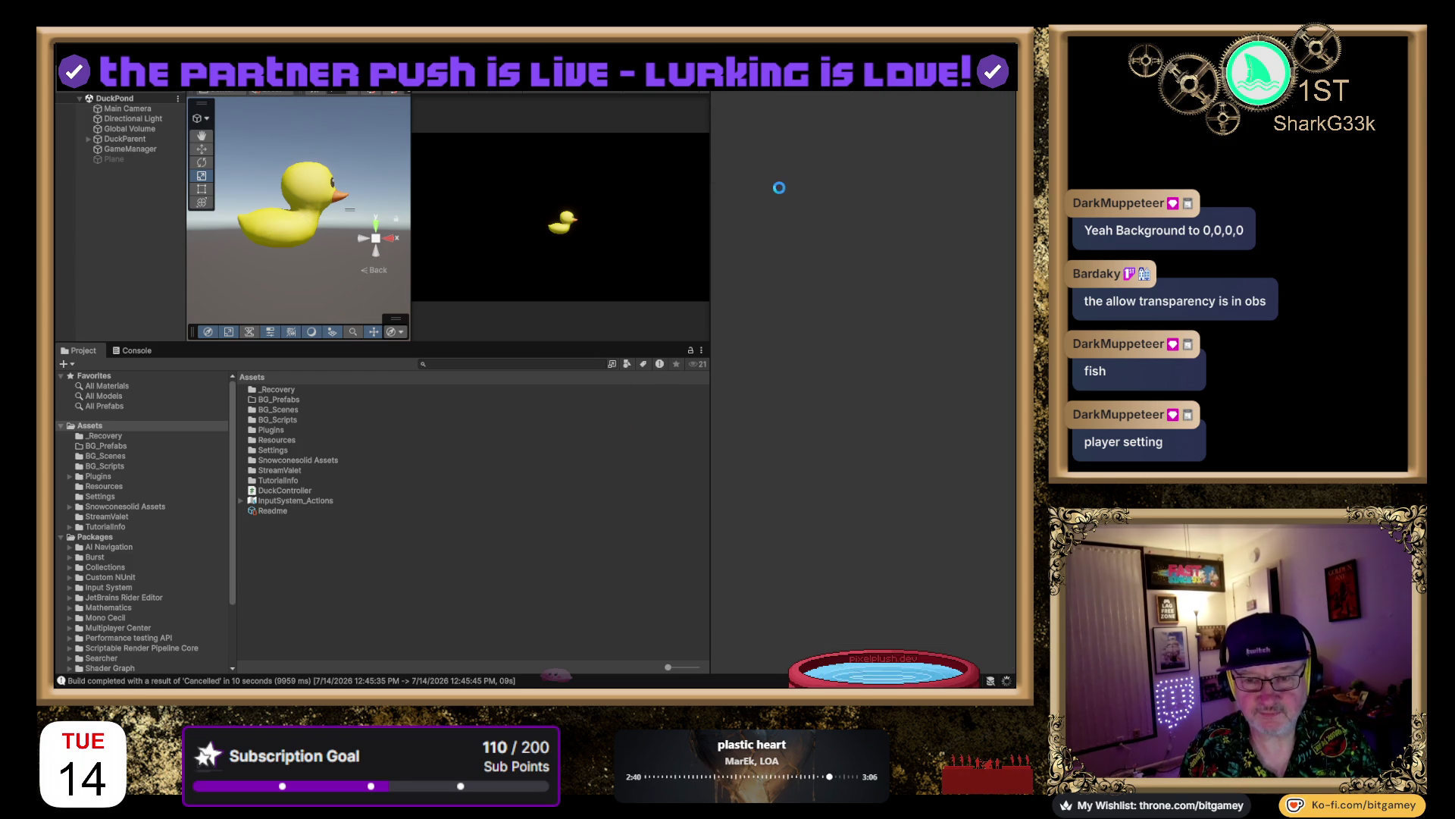
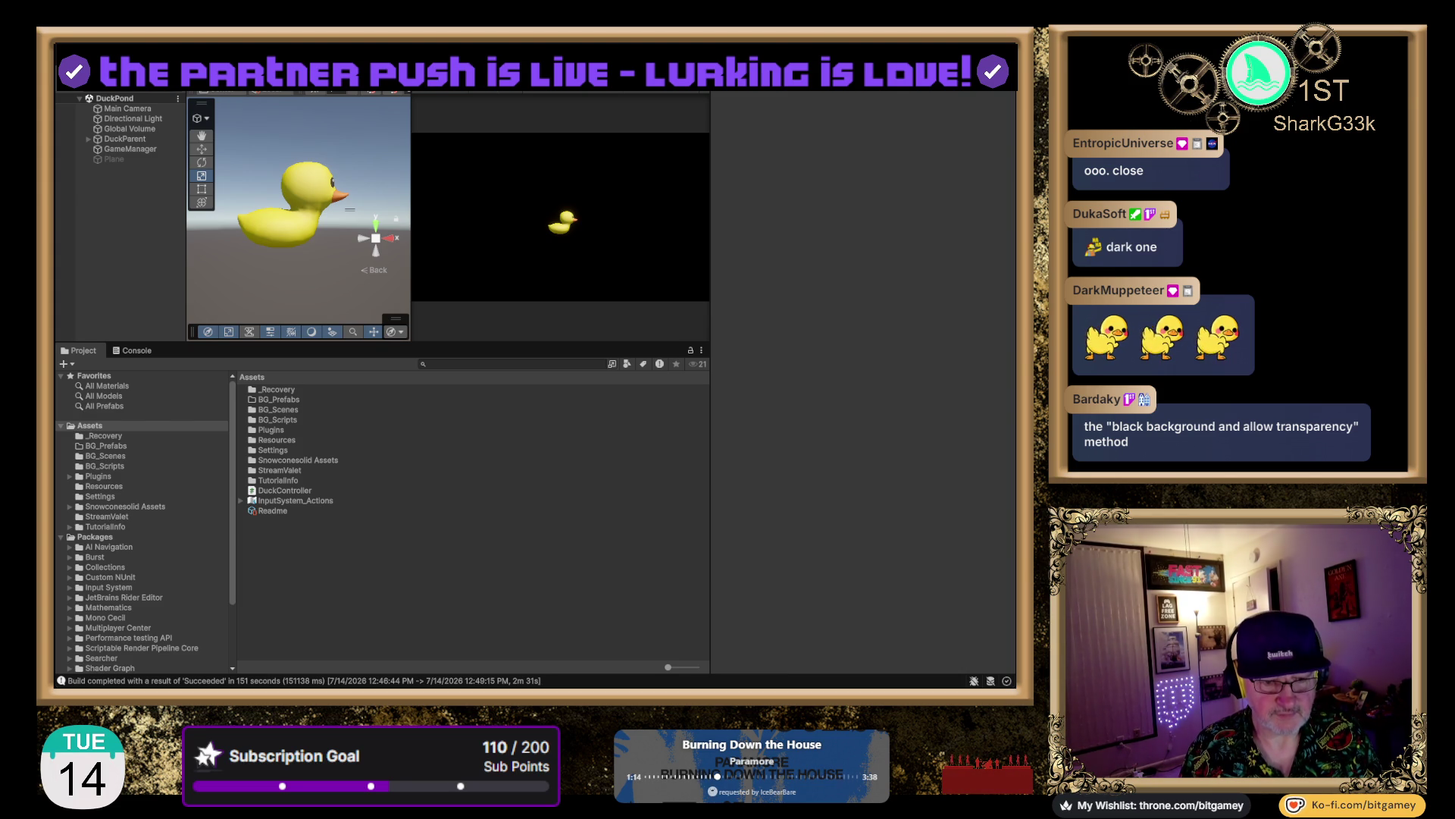
Switch to the browser showing the 'black background and allow transparency urp' search results
{"action": "key", "text": "alt+Tab"}
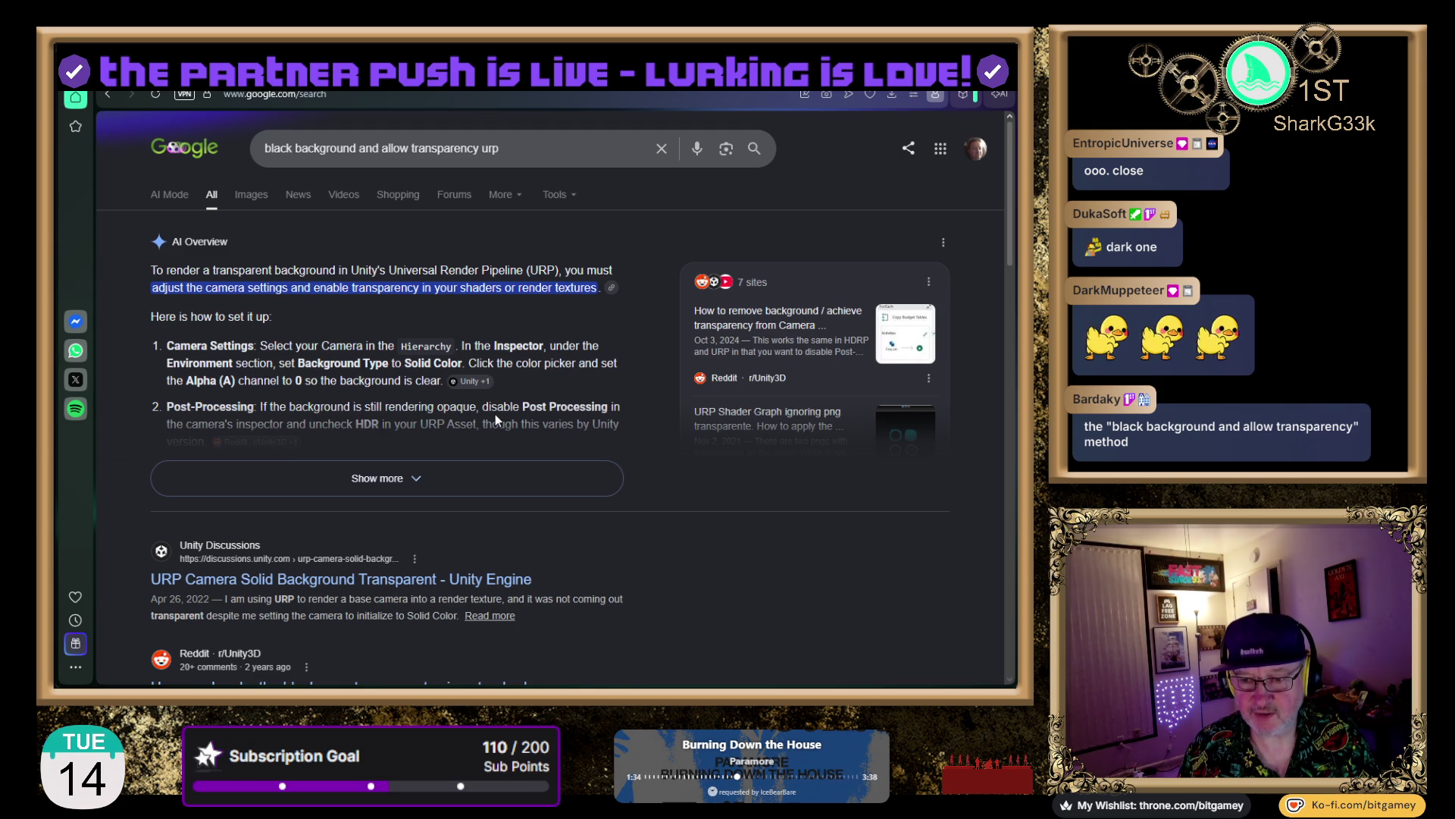
Expand the AI Overview to read all four transparent-URP-background steps, including camera Solid Color with alpha 0
{"action": "left_click", "coordinate": [386, 478]}
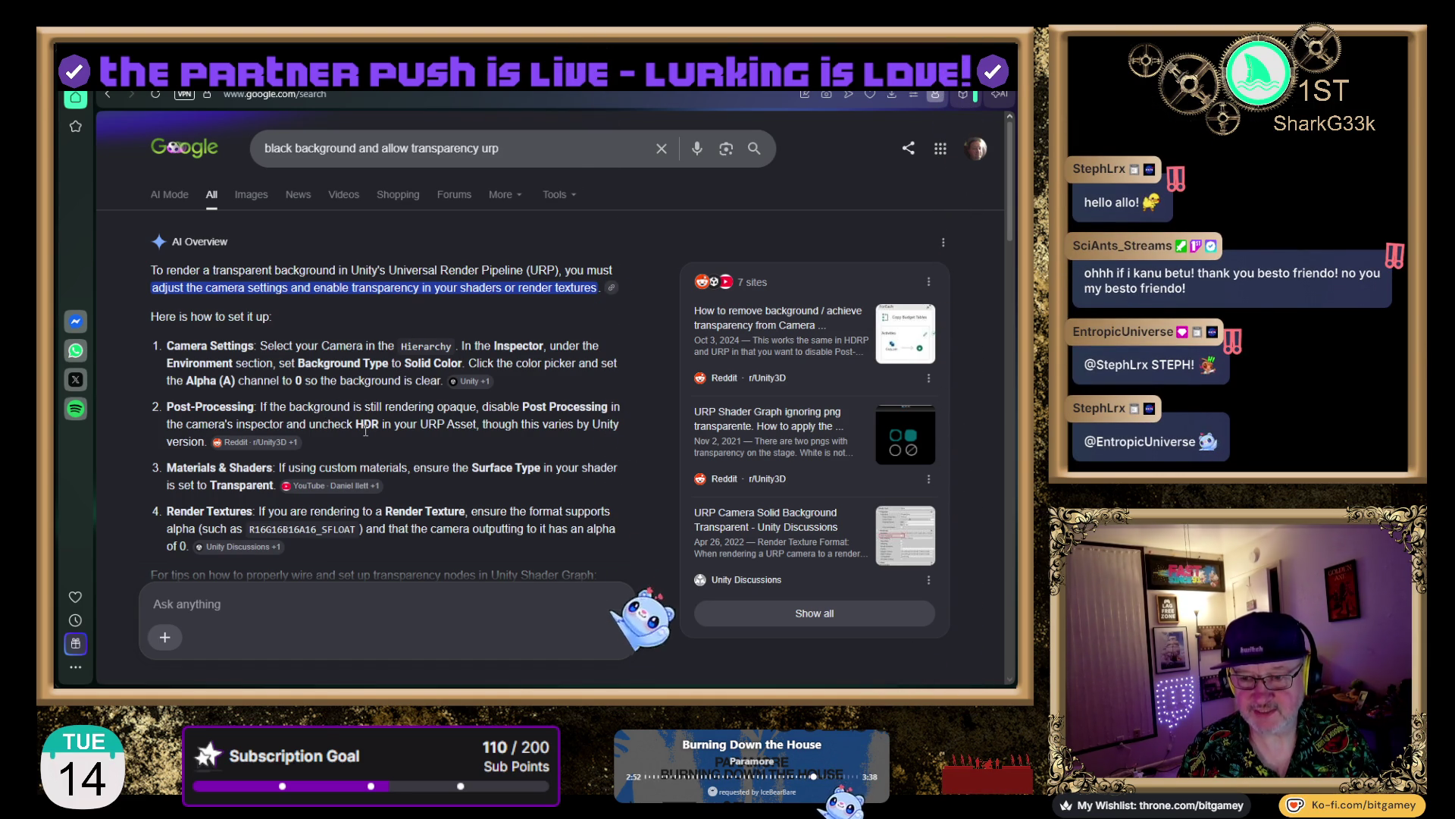
{"action": "mouse_move", "coordinate": [228, 435]}
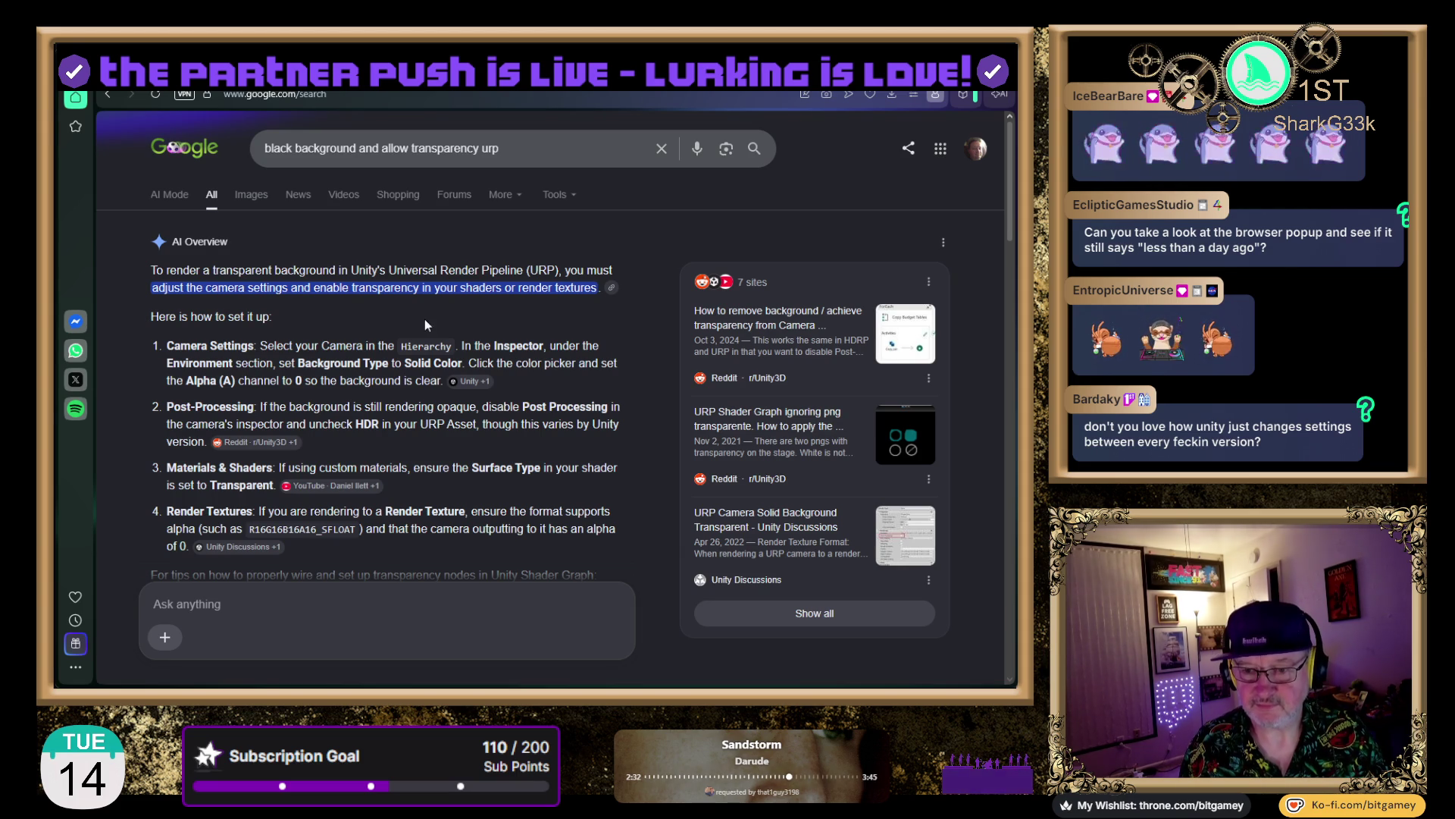
{"action": "scroll", "coordinate": [387, 388], "scroll_direction": "down", "scroll_amount": 1}
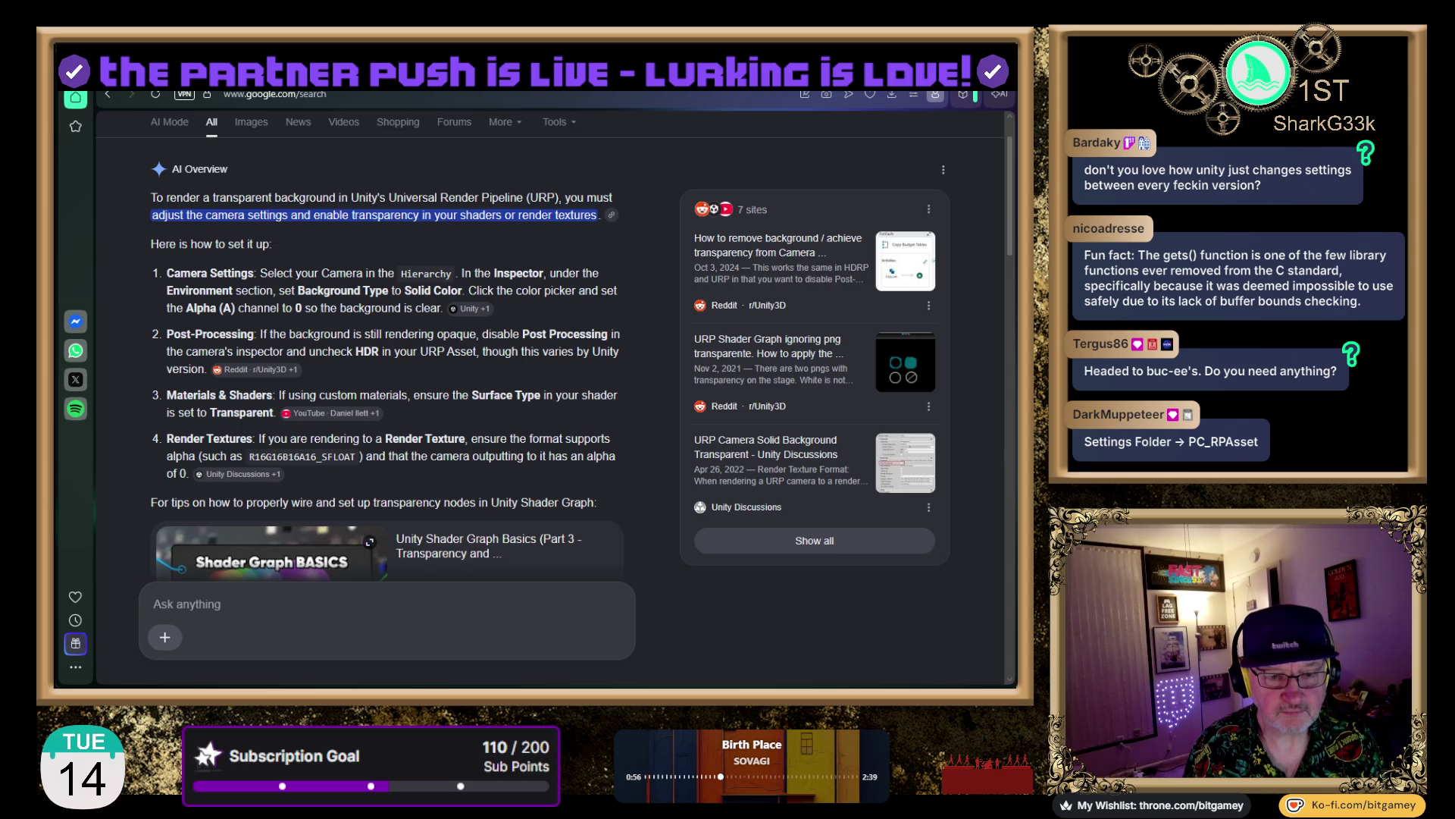
Return to the Unity Editor showing the PC_RPAsset Rendering and Quality settings
{"action": "key", "text": "alt+Tab"}
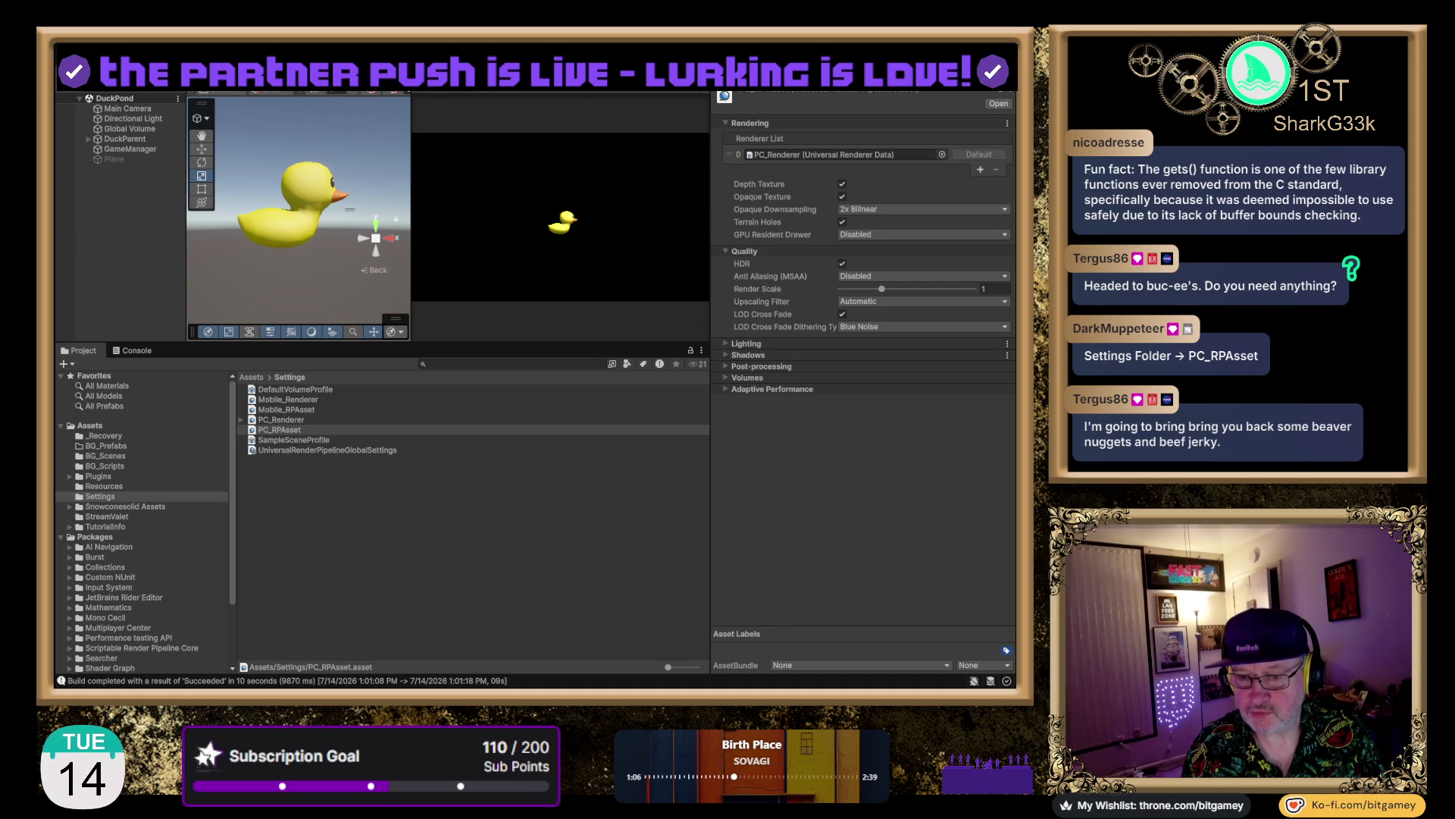
Disable HDR in the PC_RPAsset Quality settings after briefly comparing it on, leaving anti-aliasing off
{"action": "left_click", "coordinate": [842, 265]}
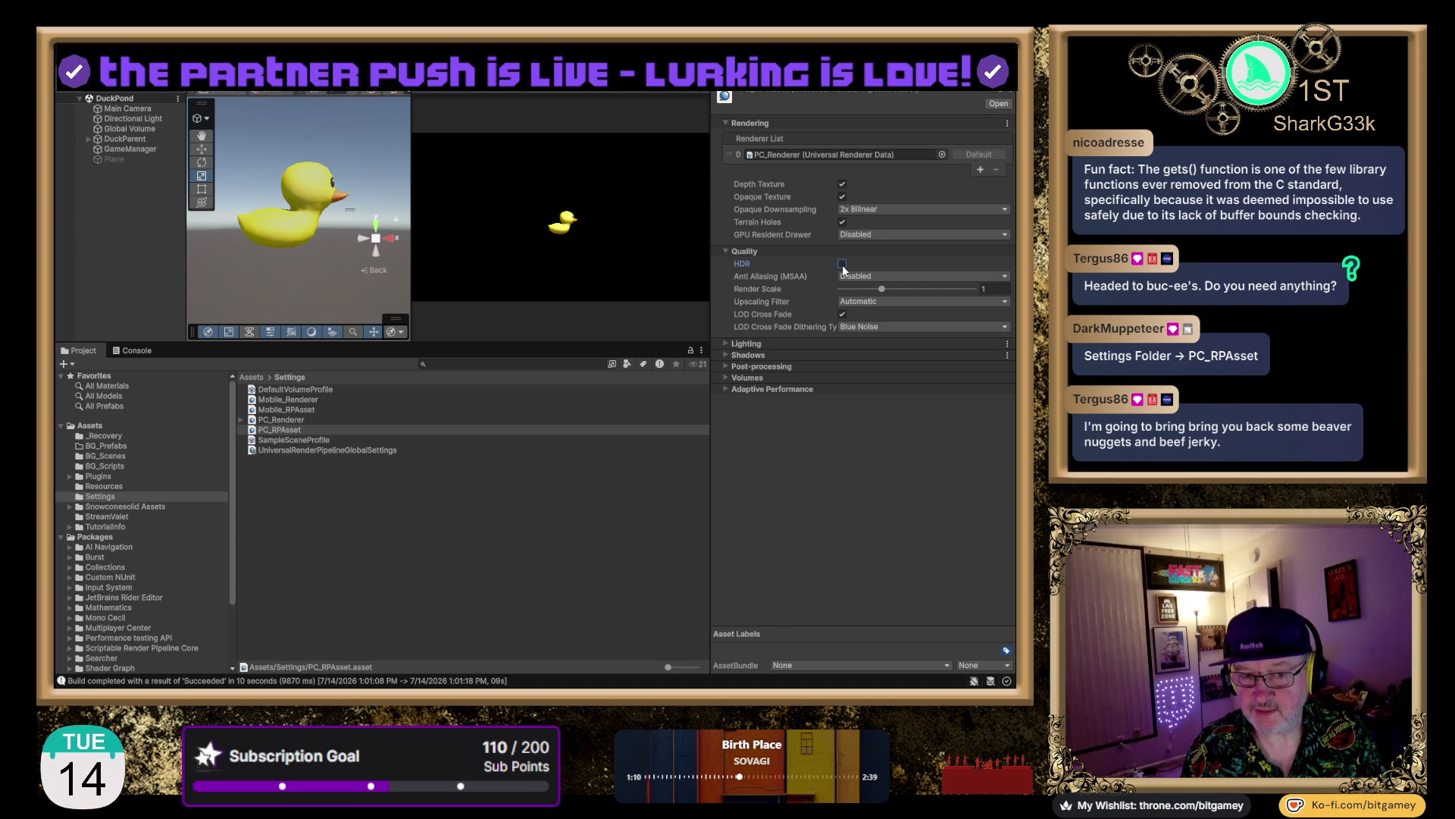
{"action": "left_click", "coordinate": [842, 264]}
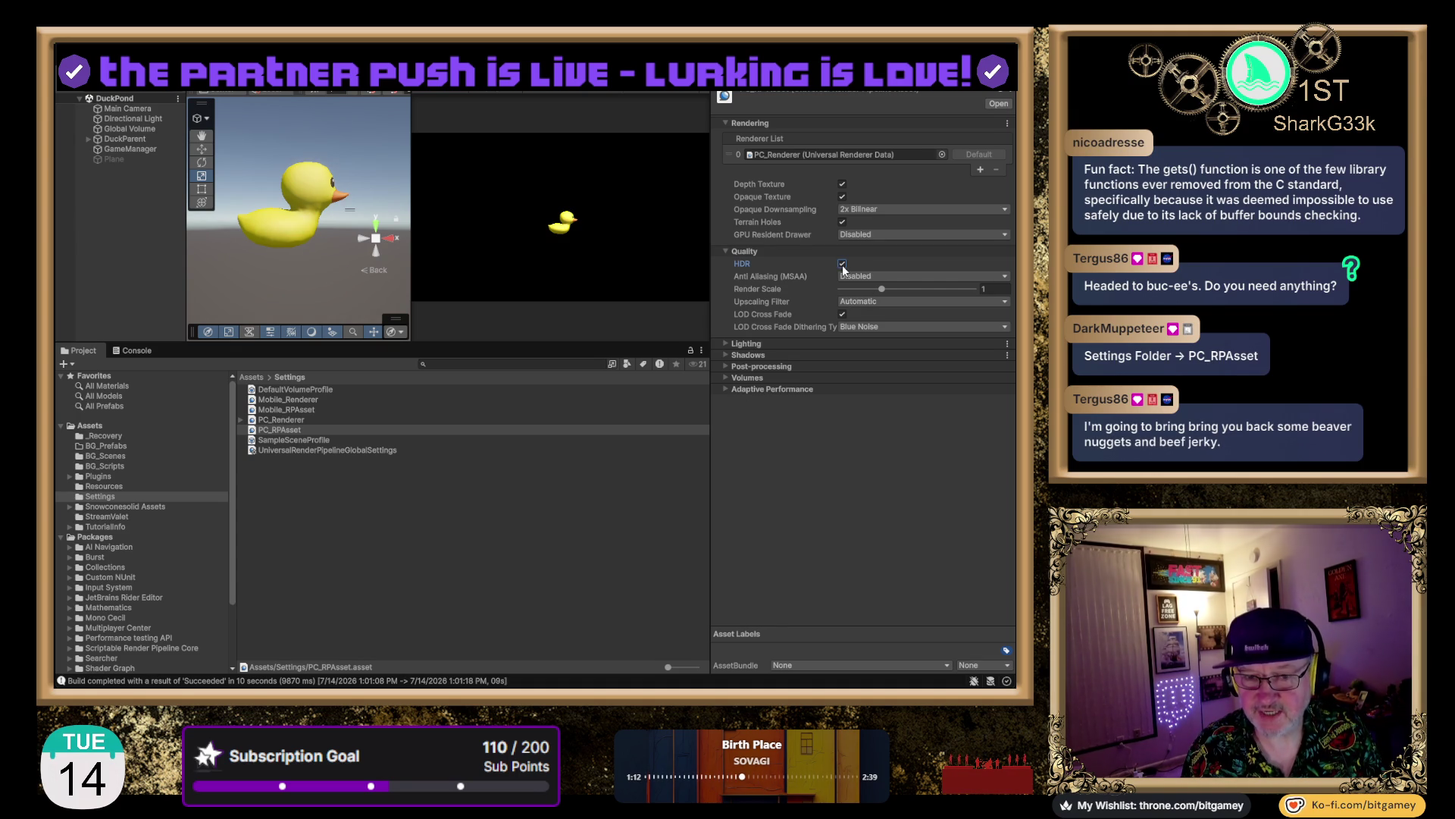
{"action": "left_click", "coordinate": [842, 265]}
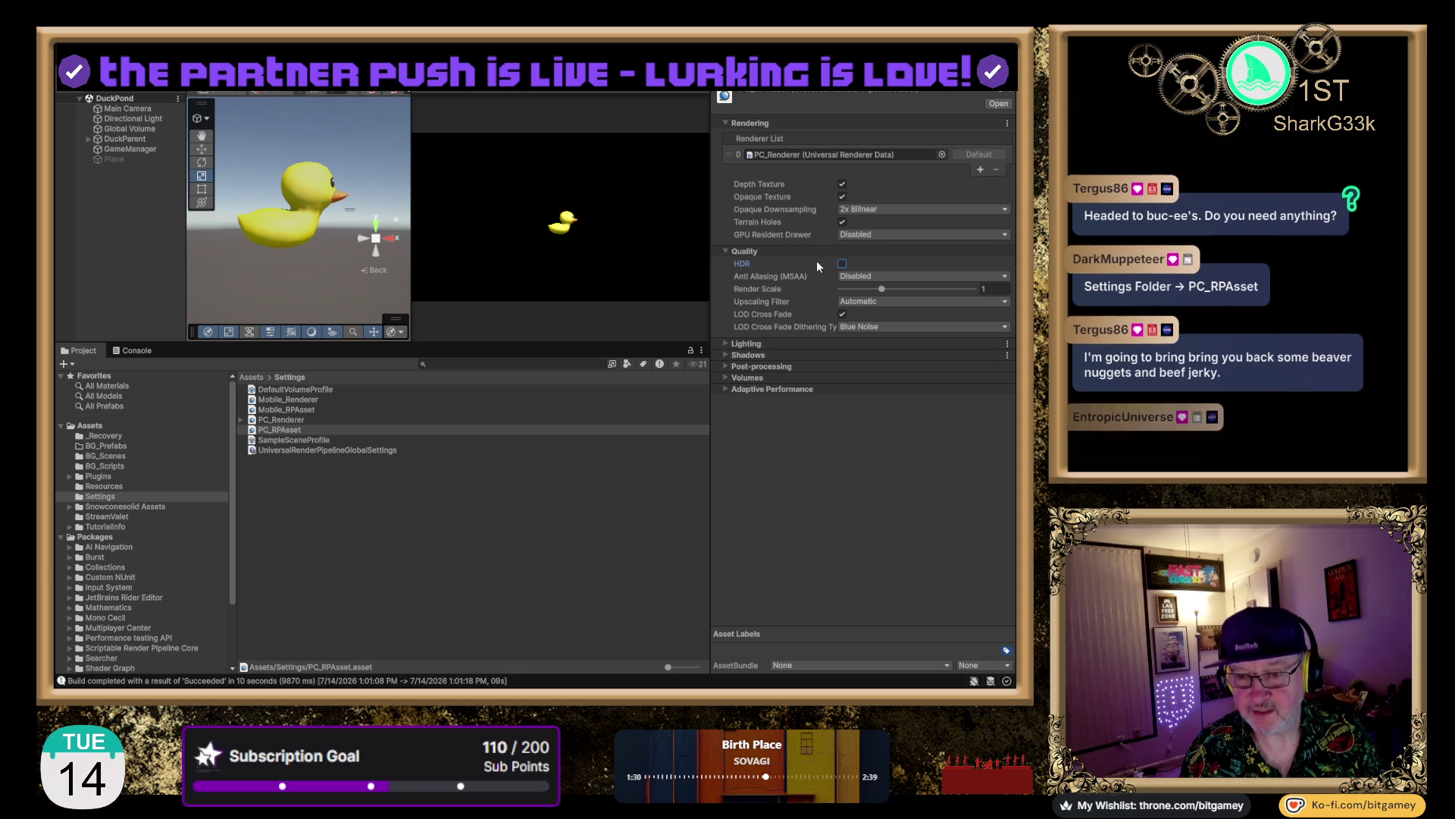
{"action": "left_click", "coordinate": [775, 446]}
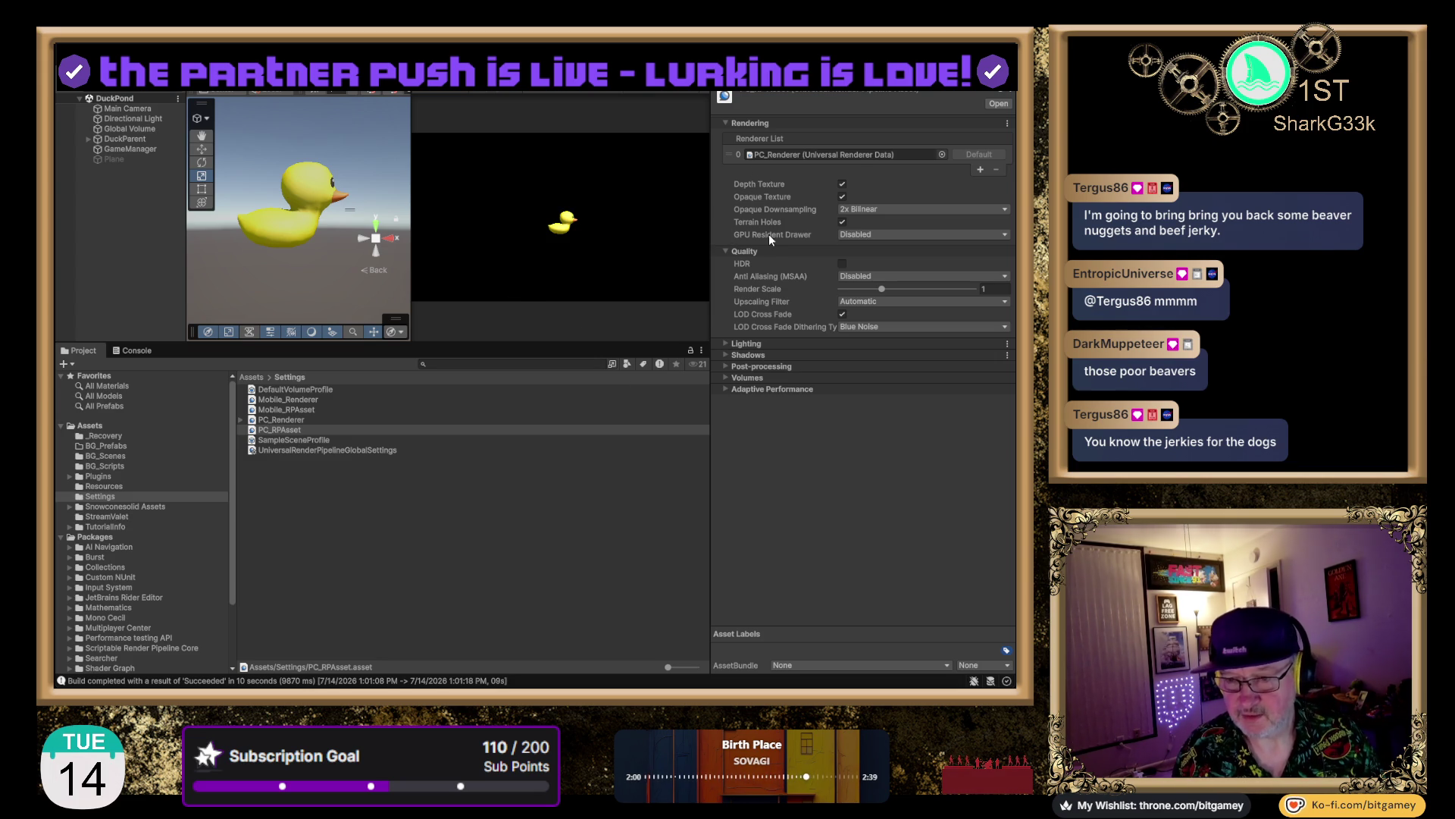
{"action": "left_click", "coordinate": [545, 488]}
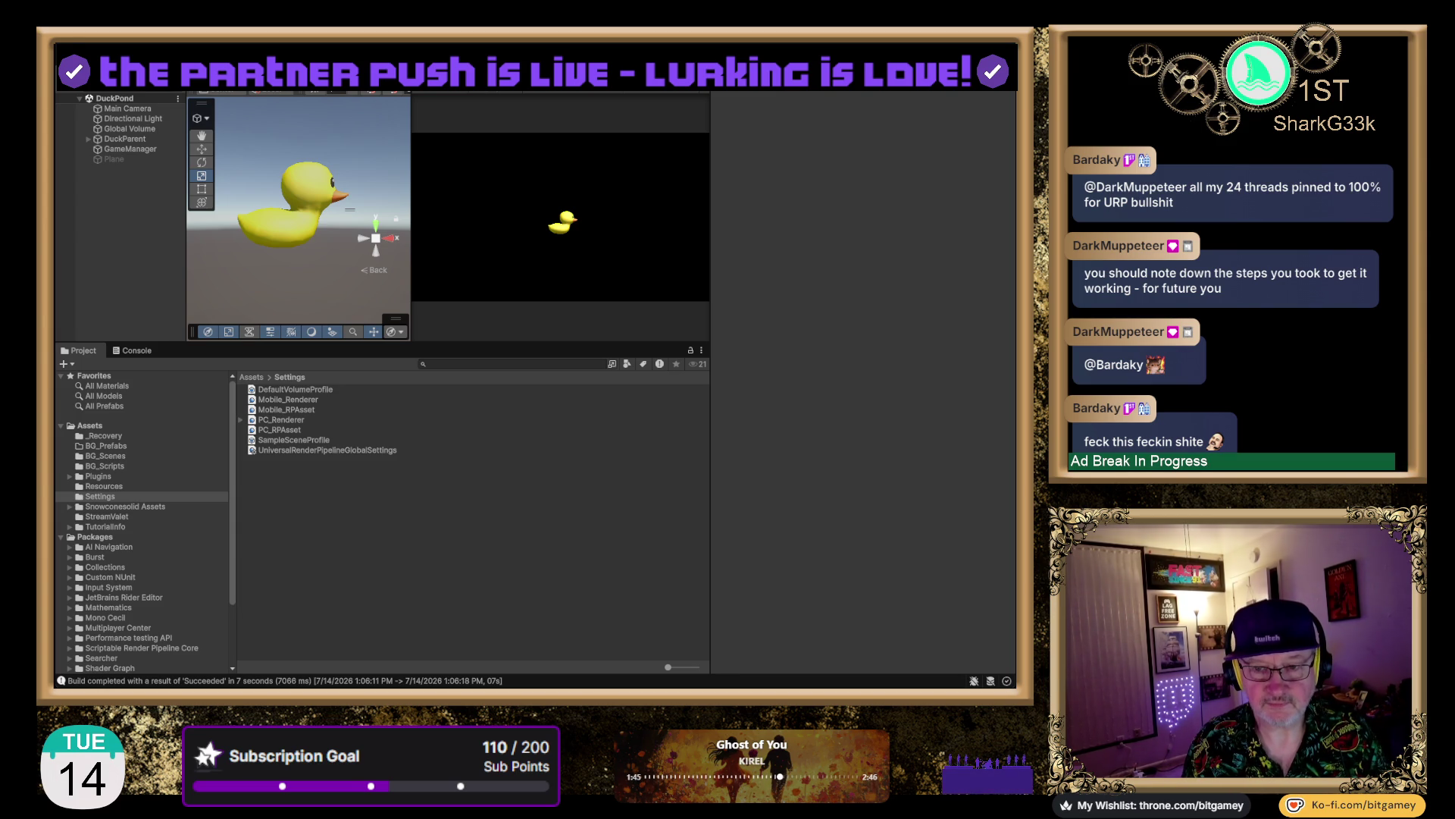
Select Main Camera to show its Transform and orthographic, Solid Color Camera settings
{"action": "left_click", "coordinate": [143, 109]}
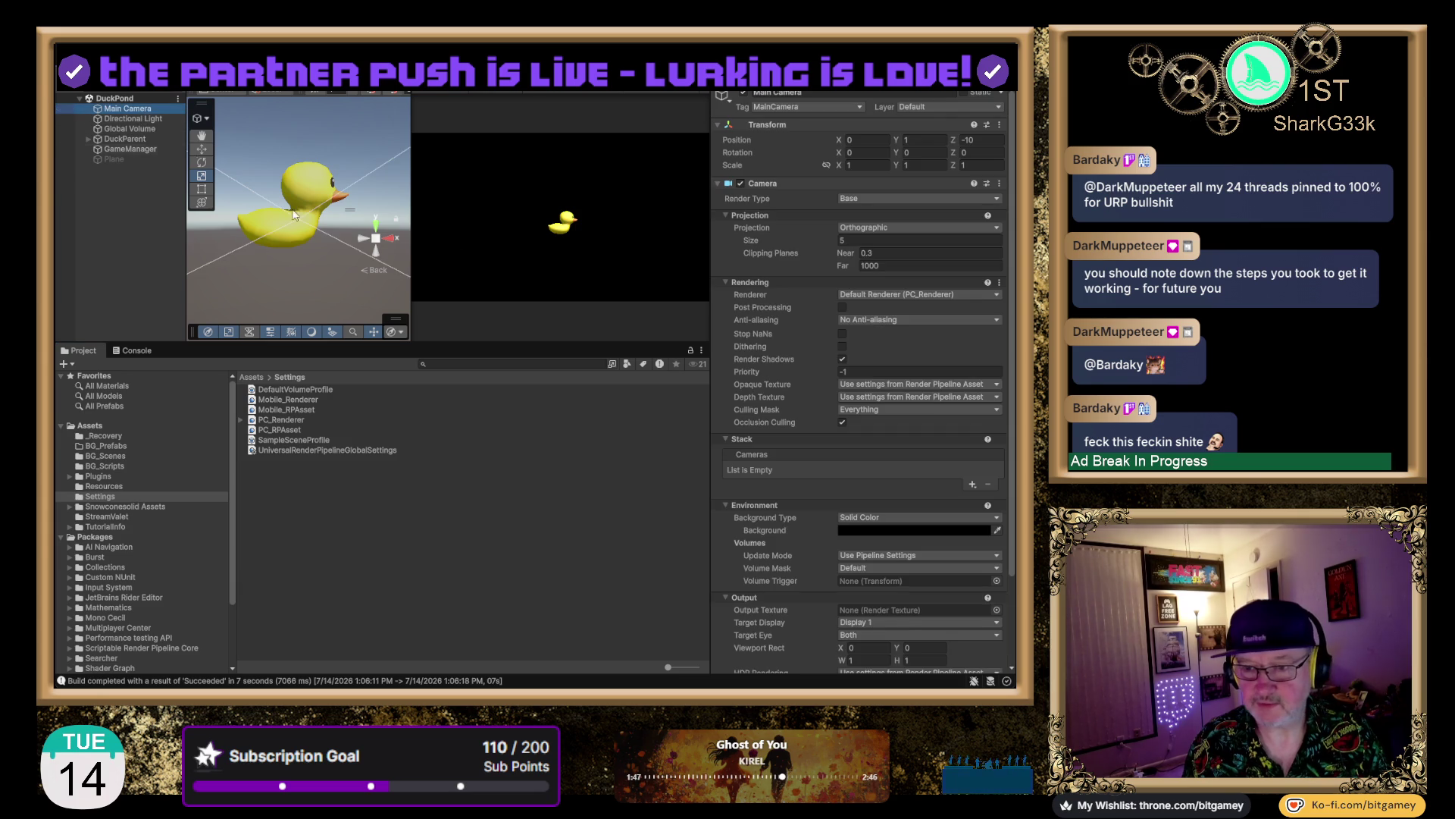
Play the DuckPond scene so the duck moves against a black Game view background
{"action": "left_click", "coordinate": [509, 249]}
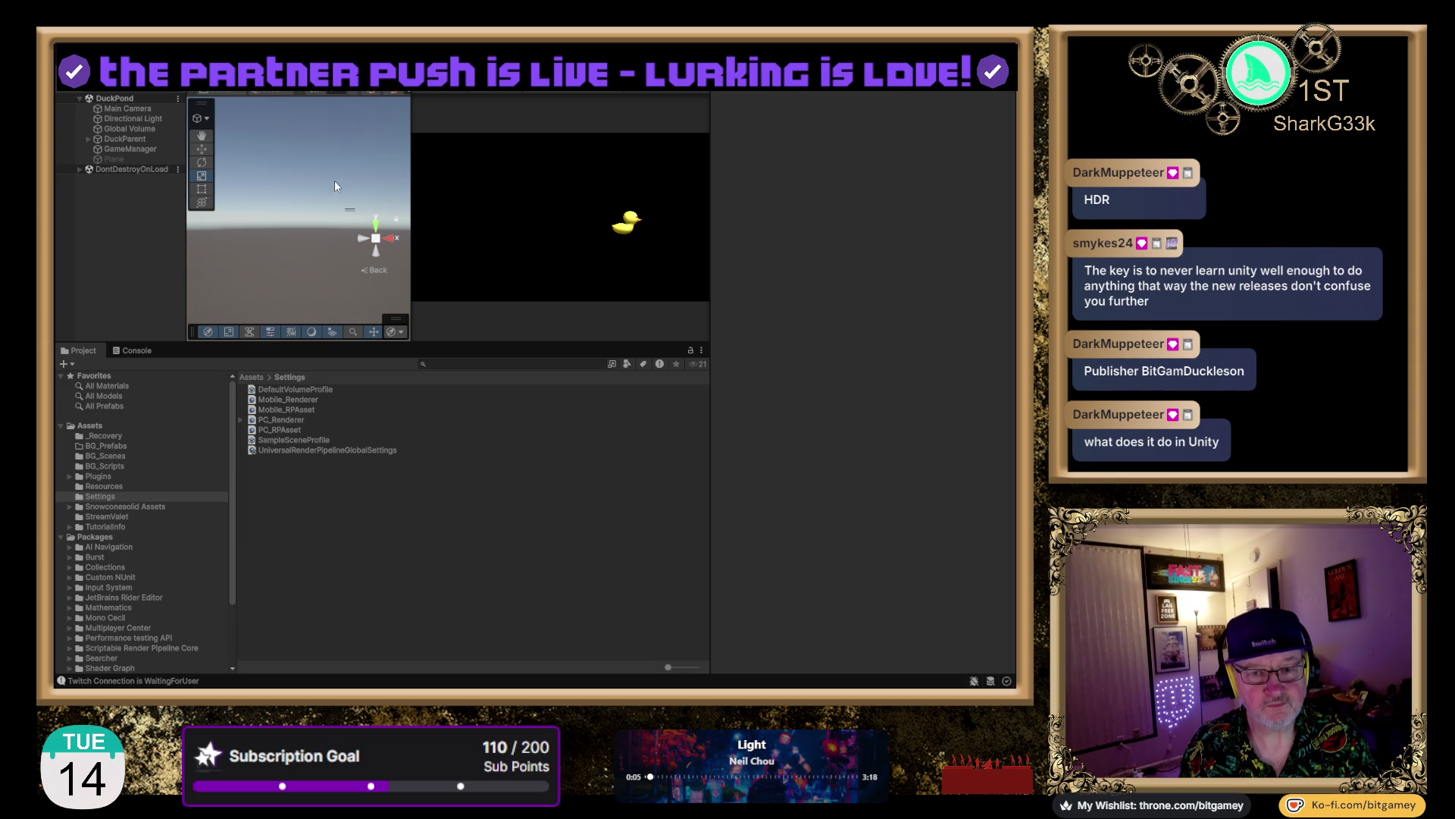
Select Main Camera, experiment with Position Z values, return Z to -10, and focus Size
{"action": "left_click", "coordinate": [121, 109]}
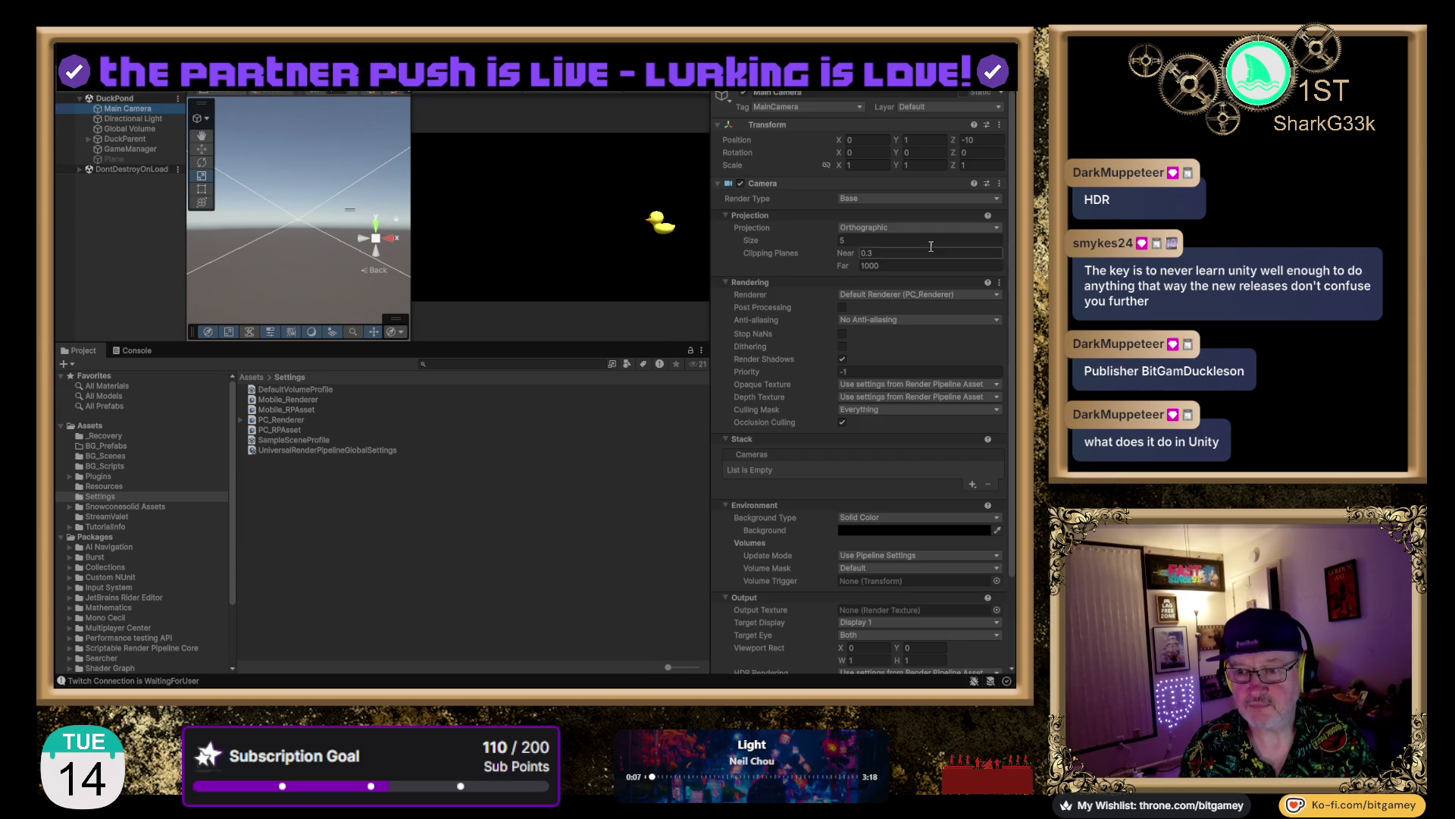
{"action": "type", "text": "0"}
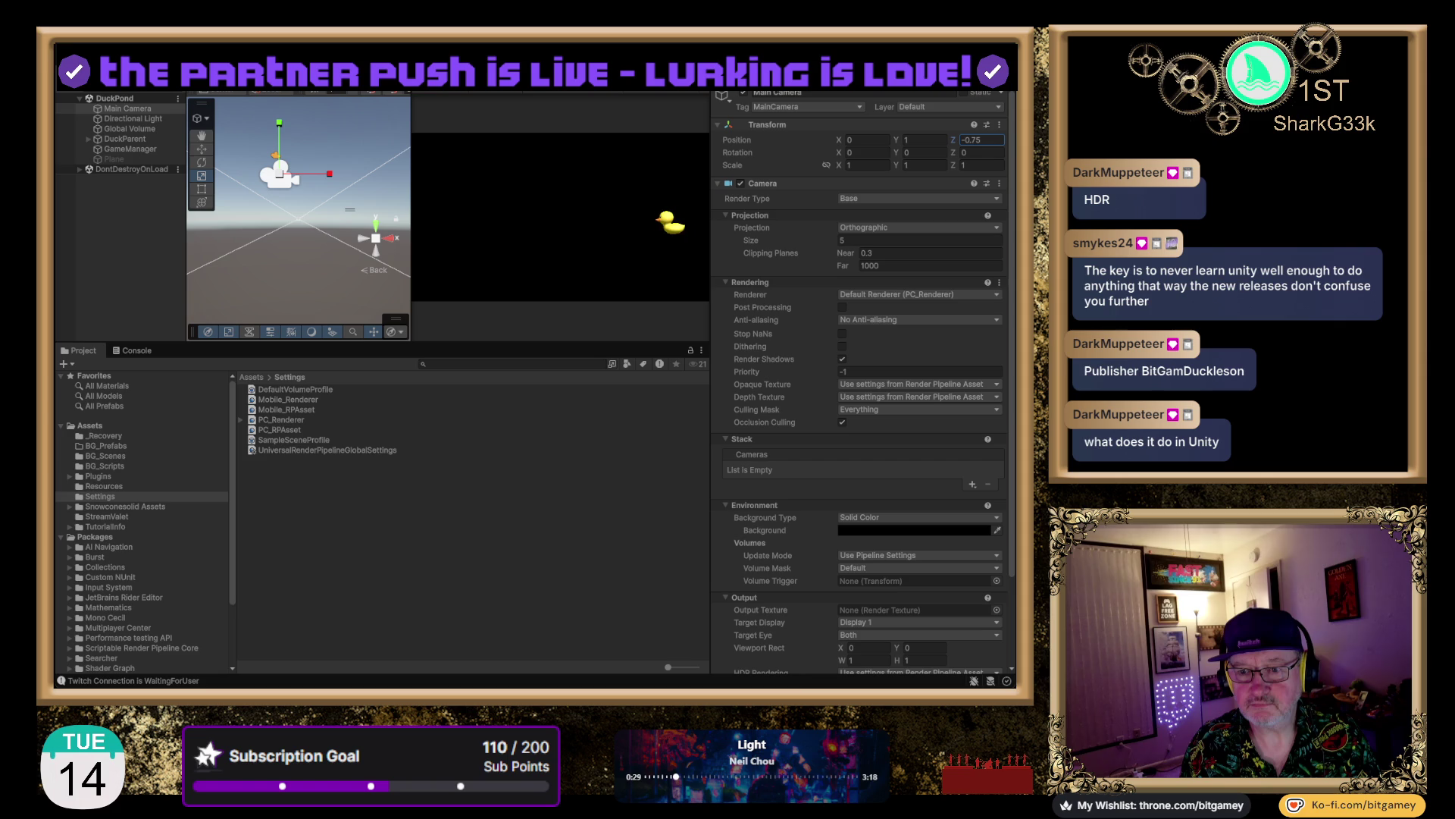
{"action": "left_click", "coordinate": [992, 141]}
{"action": "type", "text": "-10"}
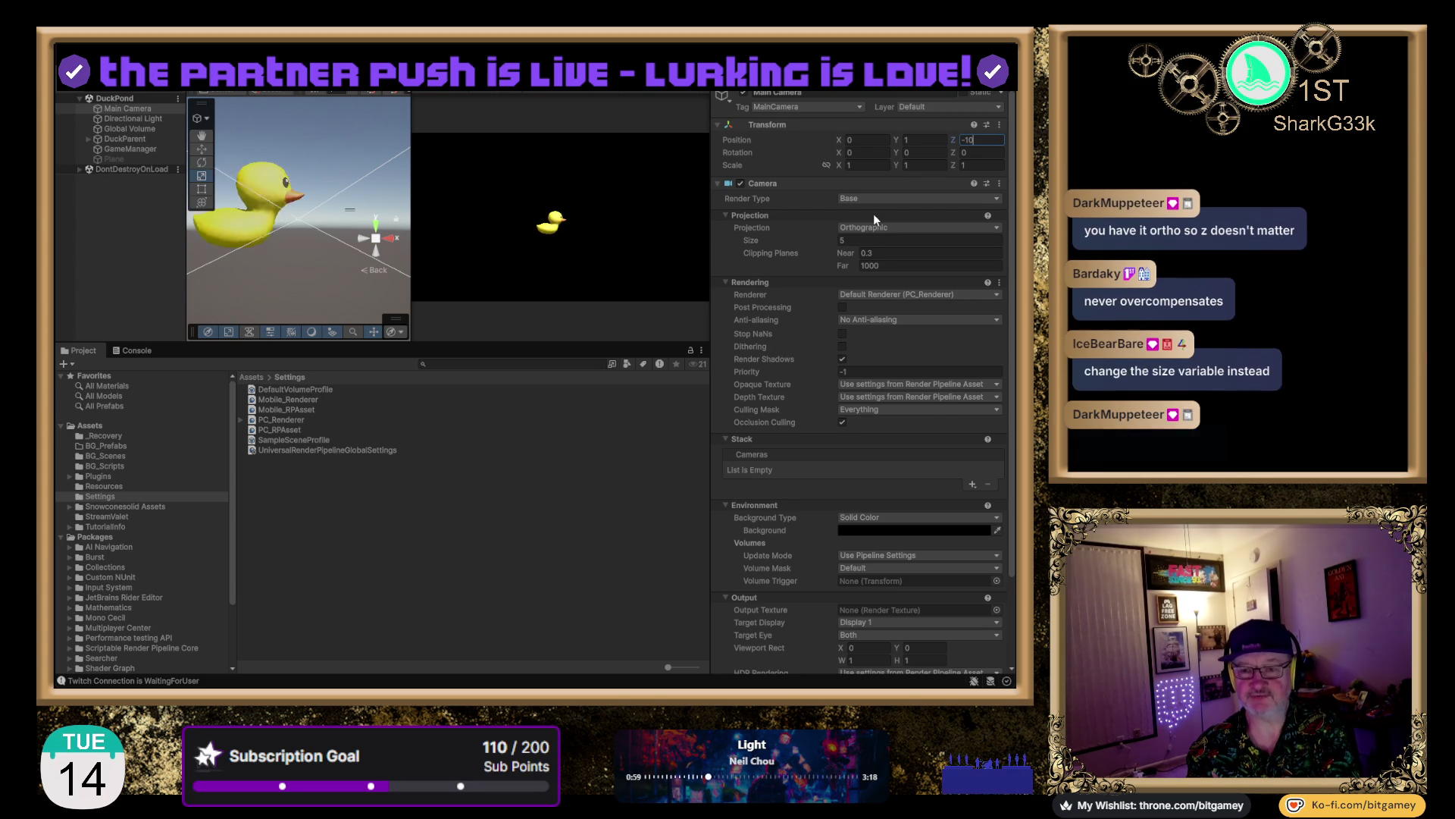
{"action": "left_click", "coordinate": [753, 241]}
Change the camera's orthographic Size from 4.53 to 4.5 during play, then stop play mode
{"action": "mouse_move", "coordinate": [753, 239]}
{"action": "left_mouse_down"}
{"action": "mouse_move", "coordinate": [789, 241]}
{"action": "mouse_move", "coordinate": [752, 241]}
{"action": "left_mouse_up"}
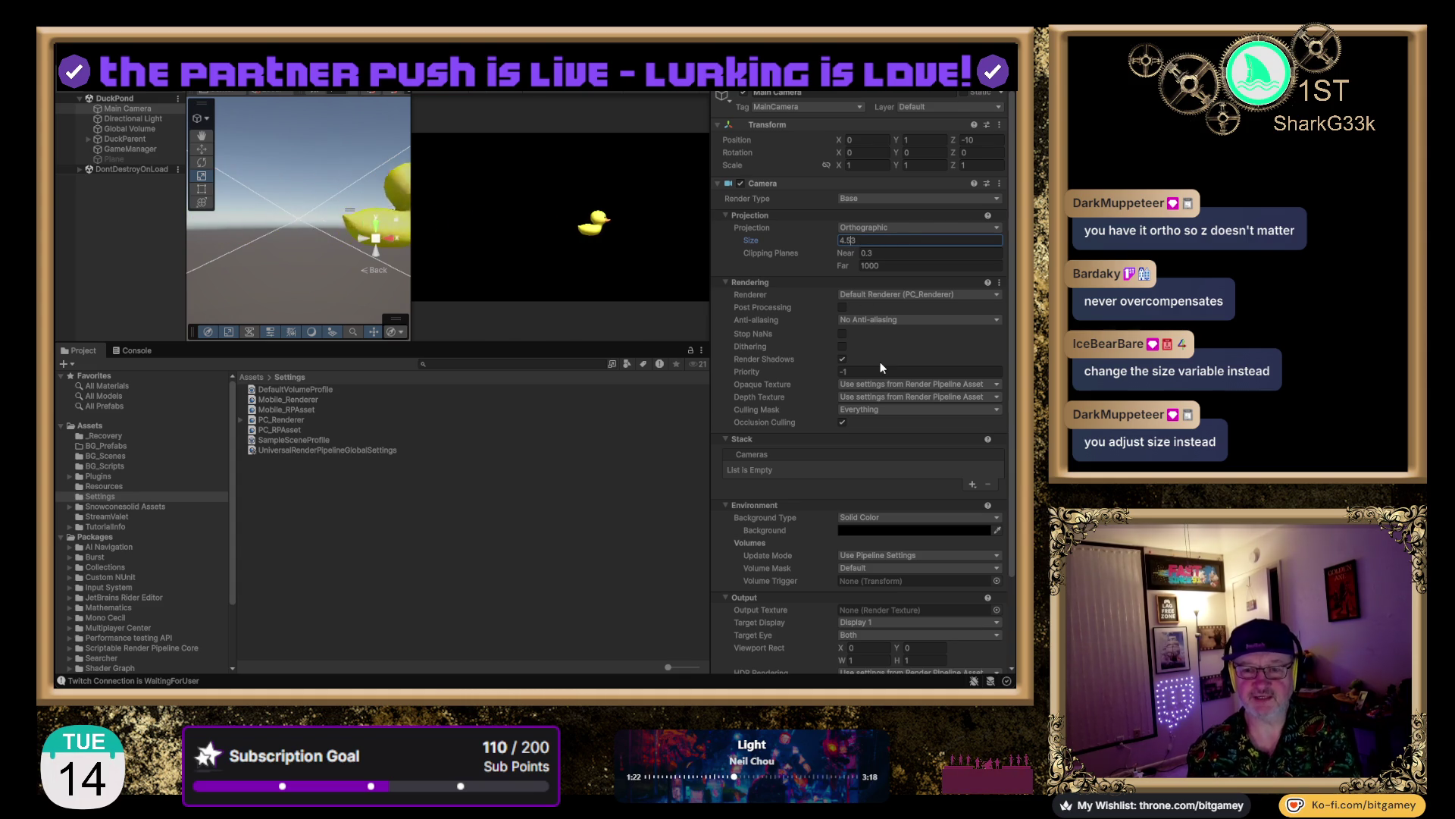
{"action": "key", "text": "Delete"}
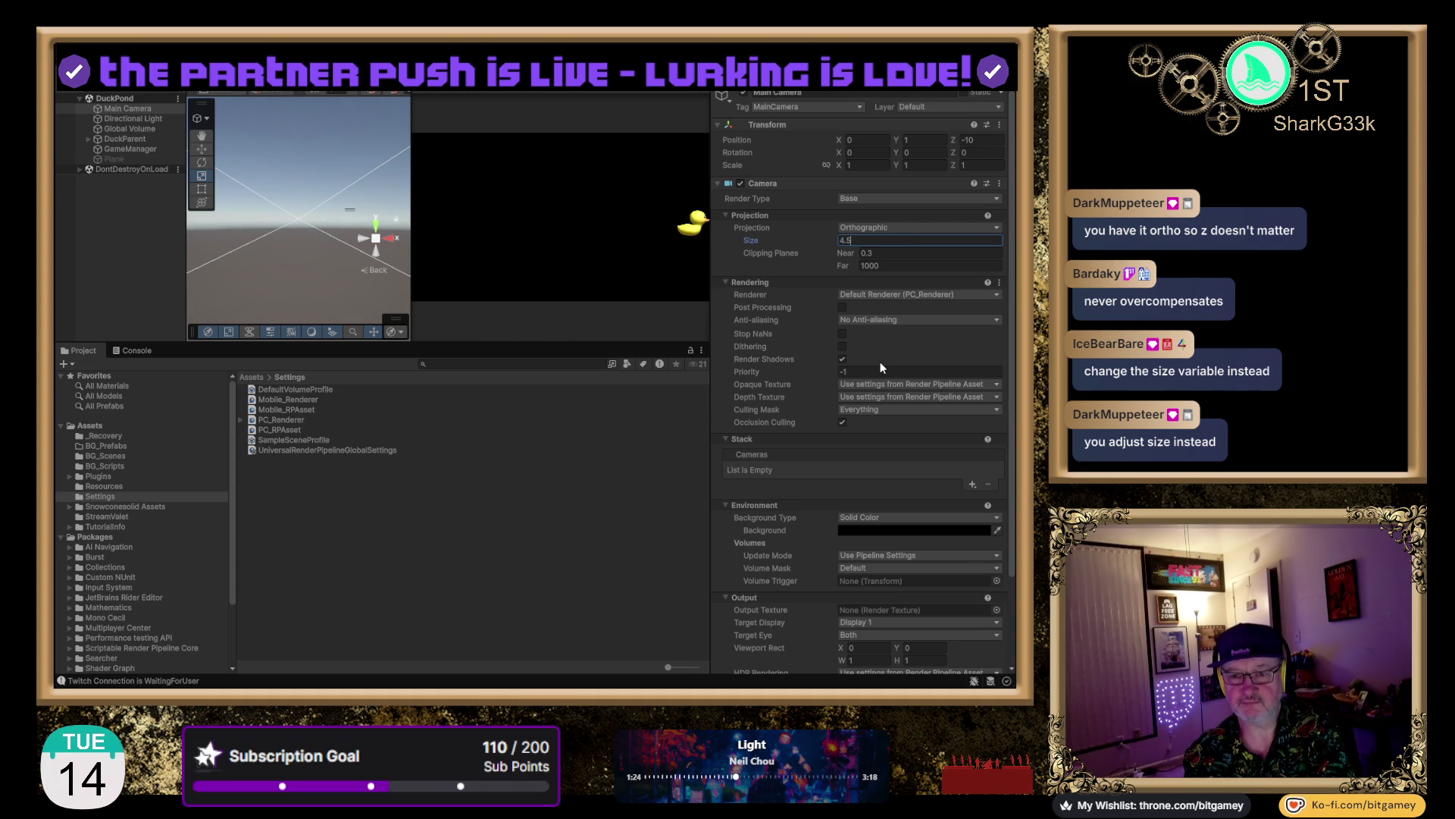
{"action": "key", "text": "Tab"}
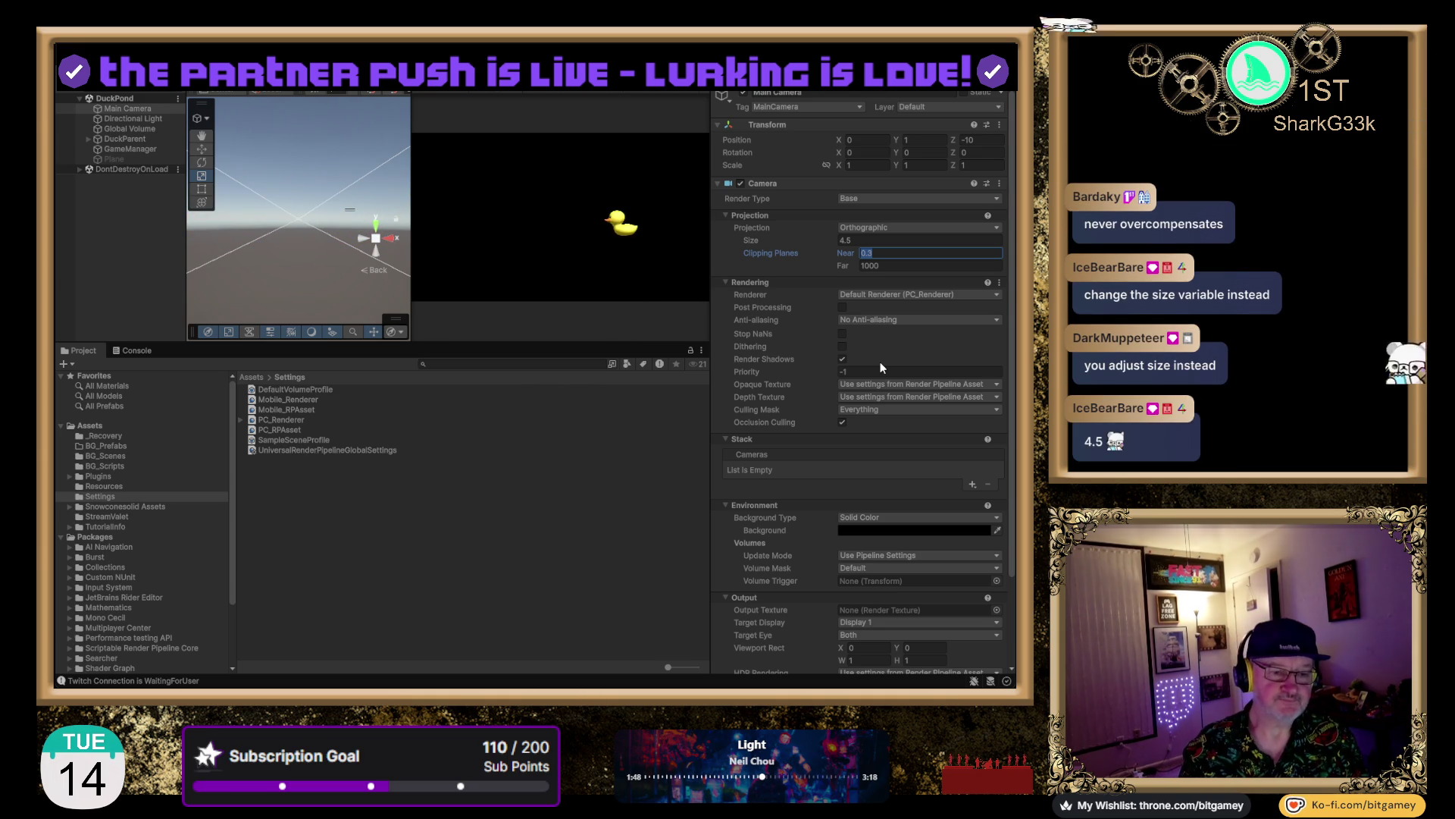
{"action": "left_click", "coordinate": [889, 255]}
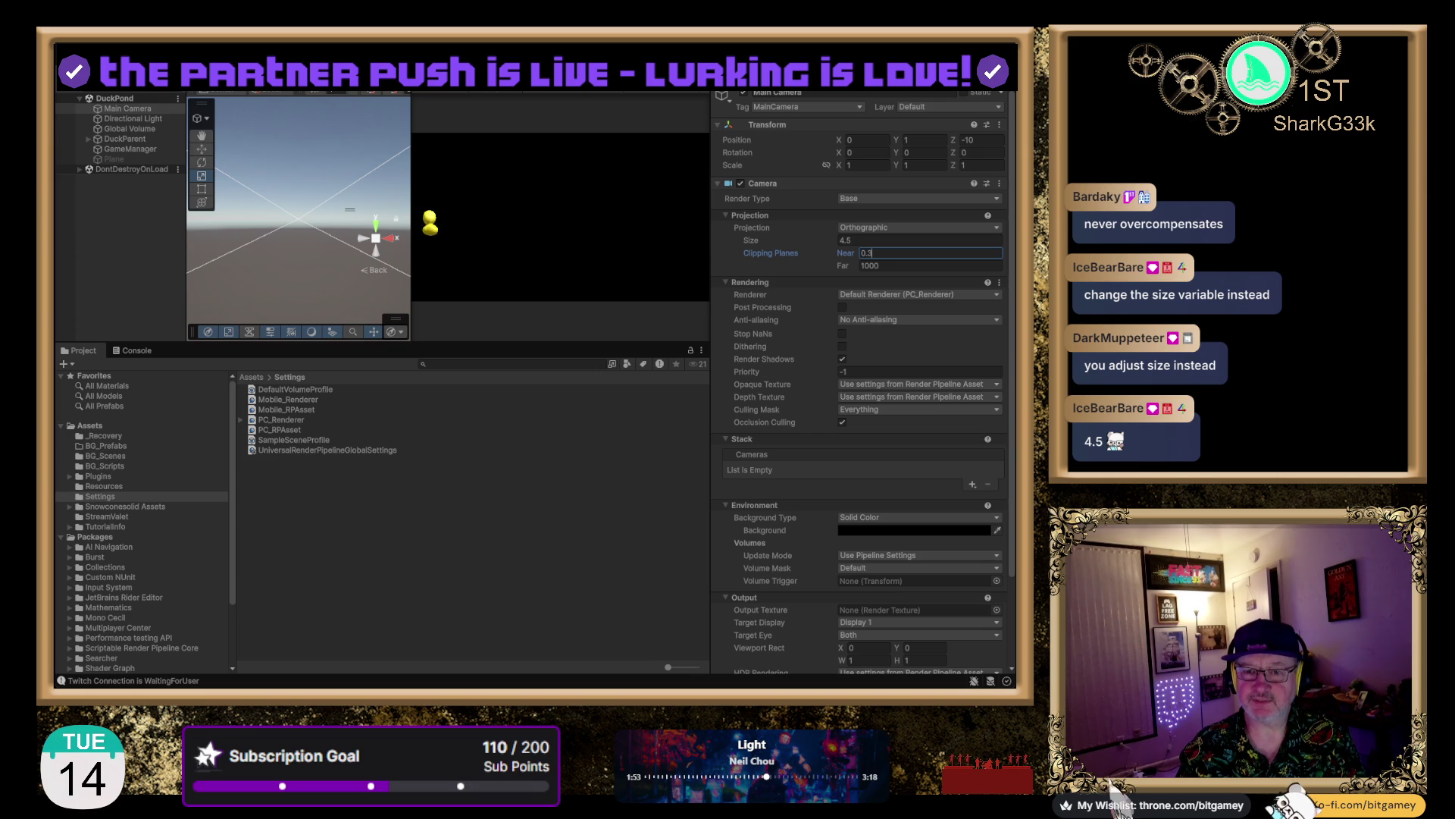
{"action": "left_click", "coordinate": [531, 76]}
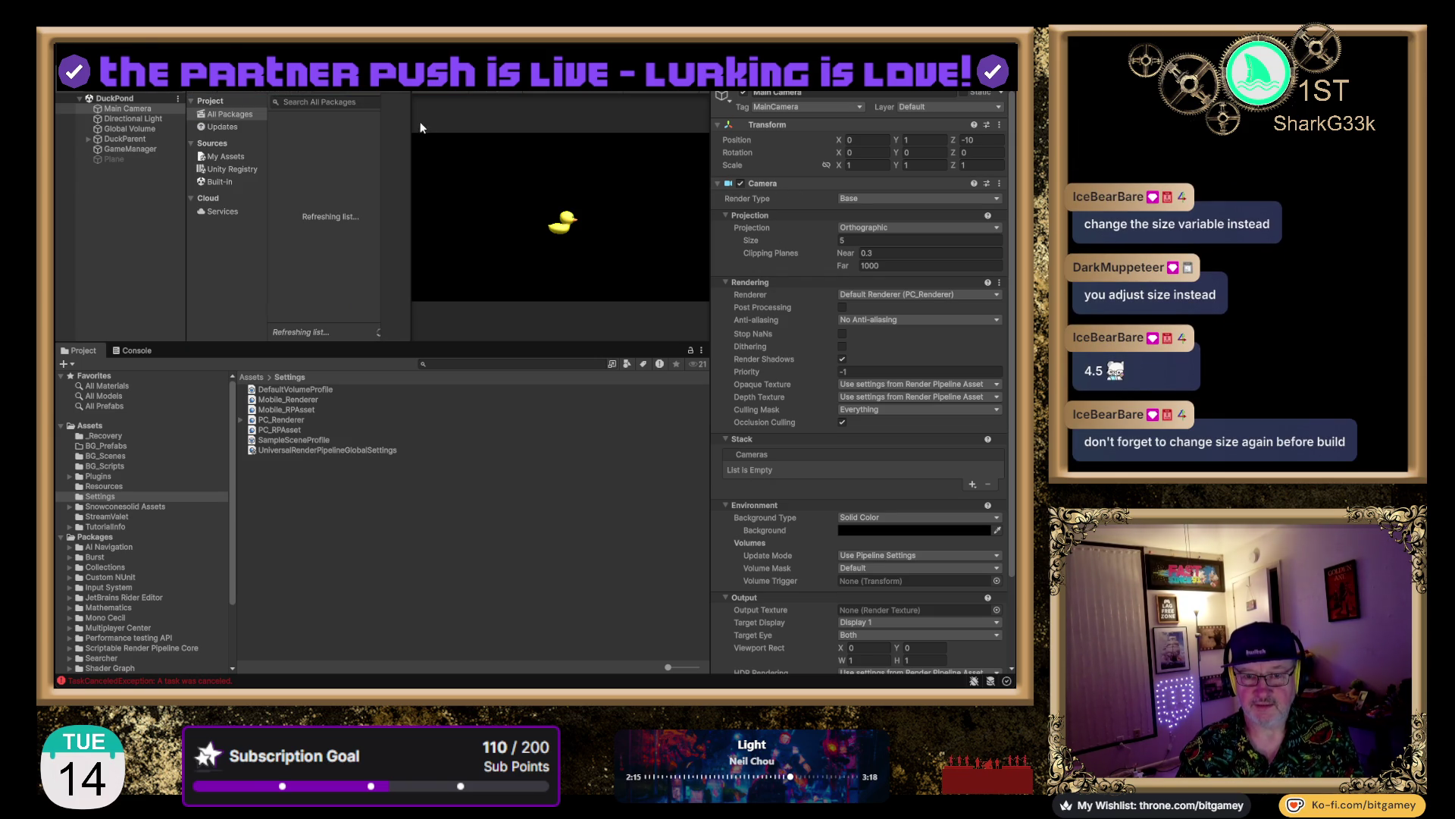
Filter Package Manager to My Assets, search 'autosave', and open the Autosaver 1.1.1 details
{"action": "type", "text": "au"}
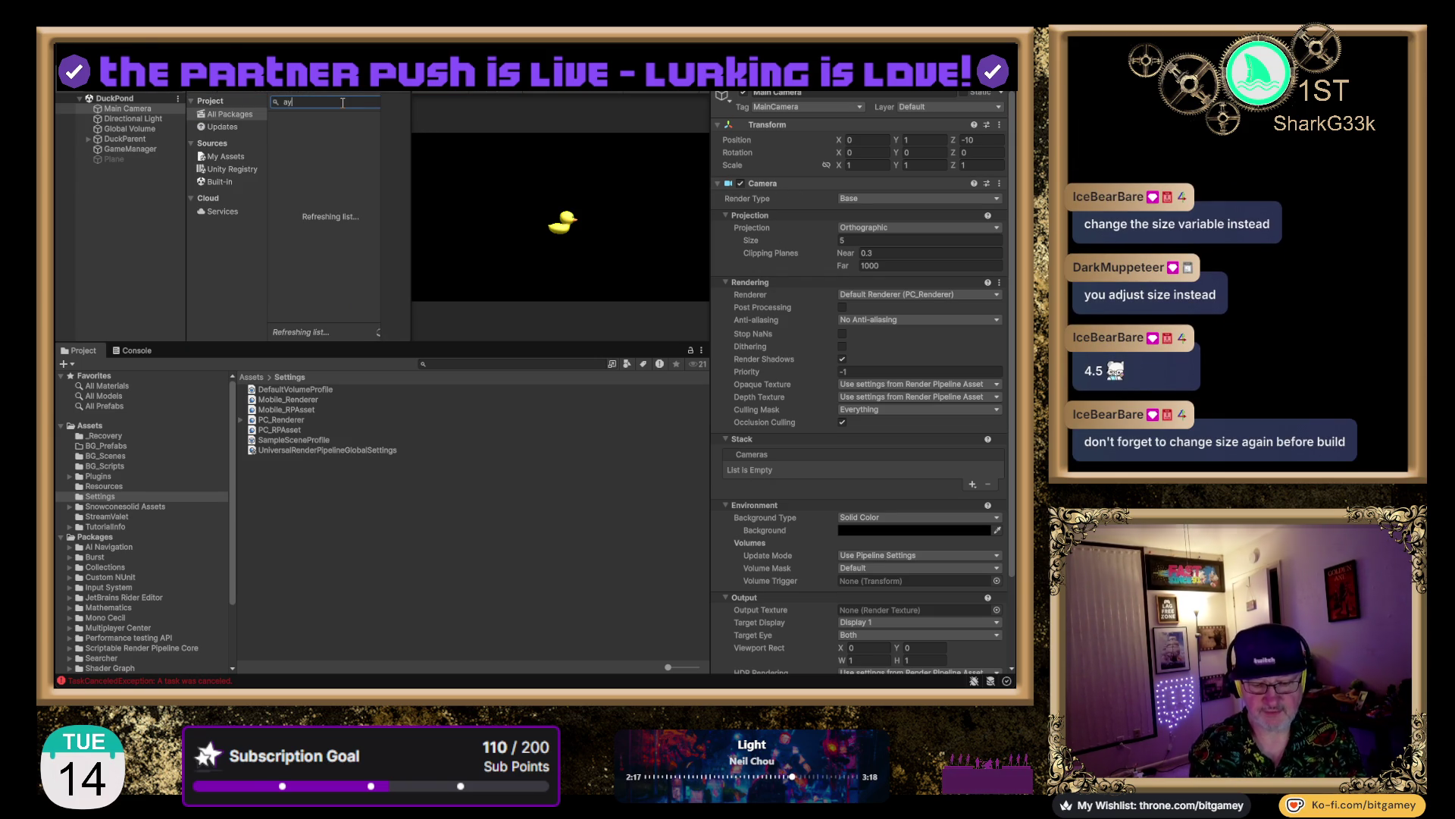
{"action": "type", "text": "tosave"}
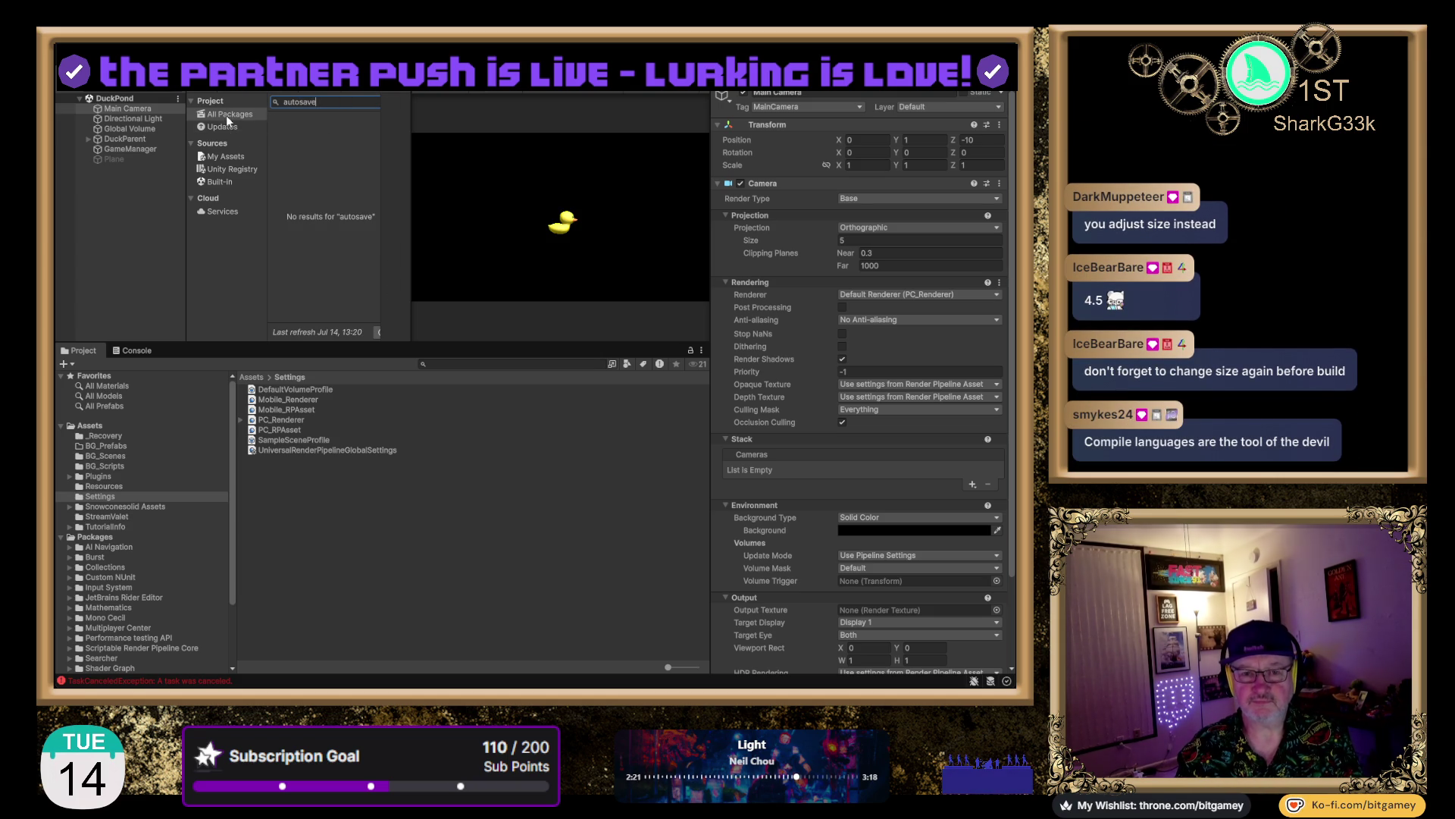
{"action": "left_click", "coordinate": [224, 158]}
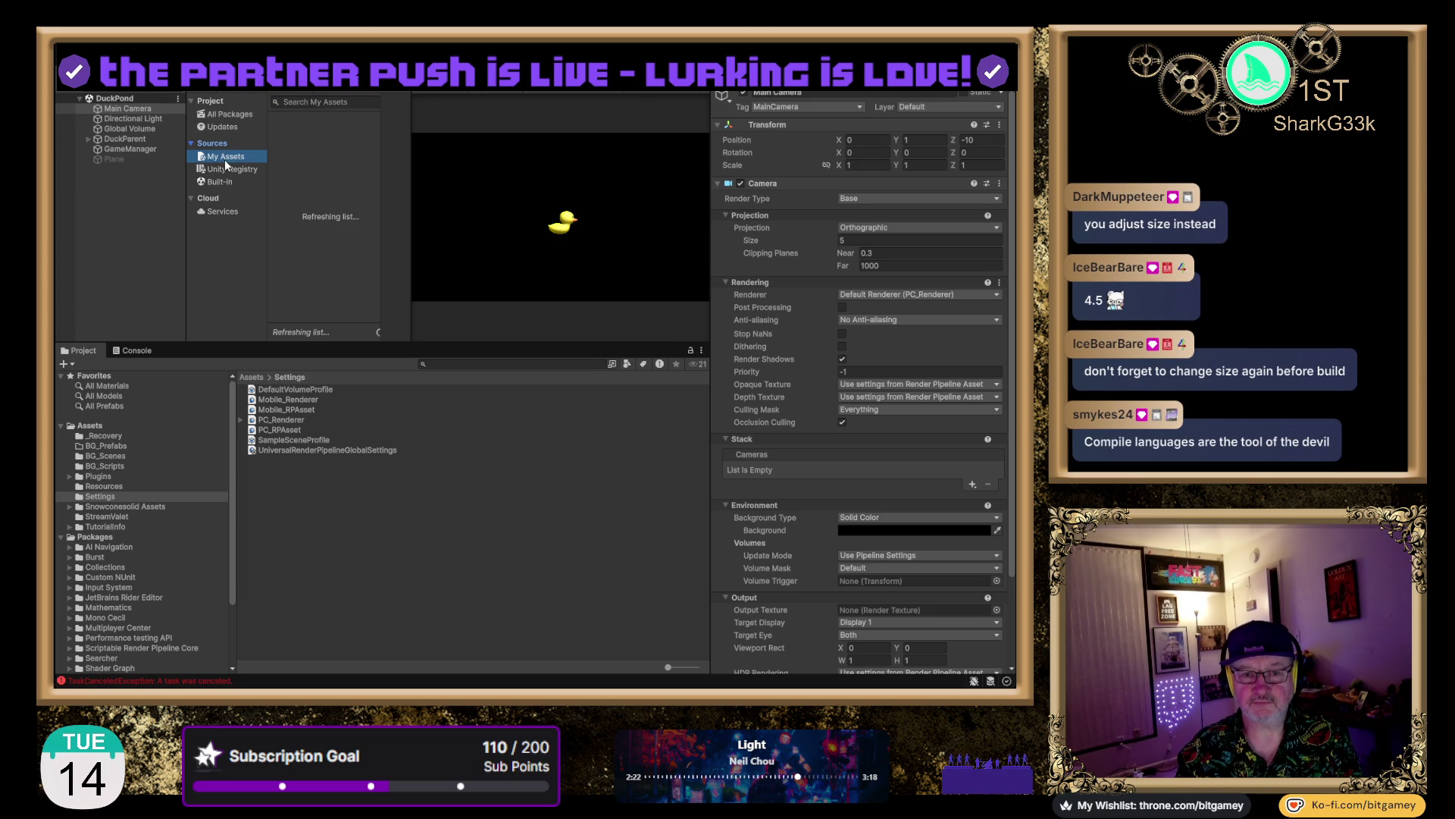
{"action": "left_click", "coordinate": [314, 103]}
{"action": "type", "text": "autosave"}
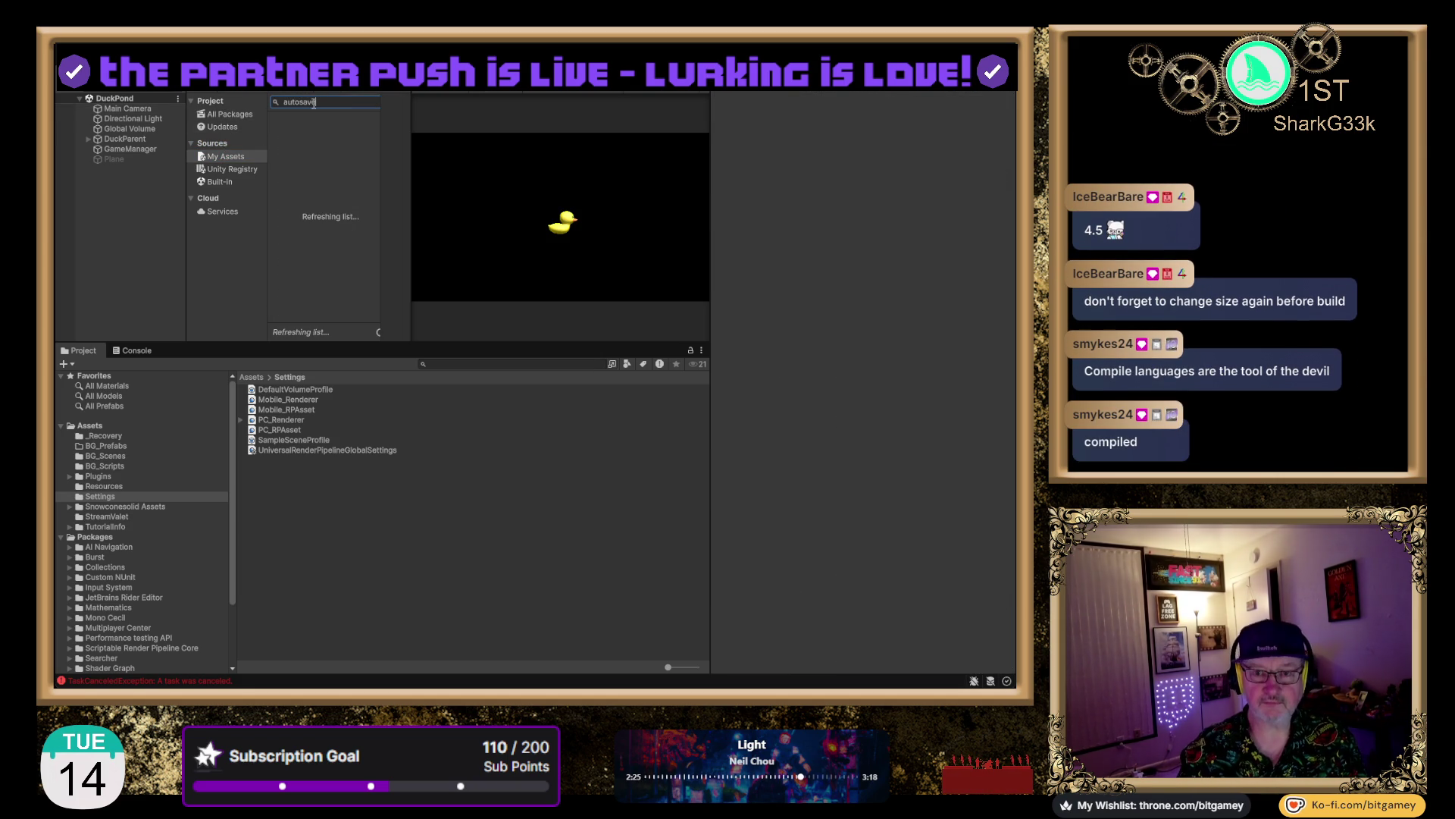
{"action": "left_click", "coordinate": [317, 135]}
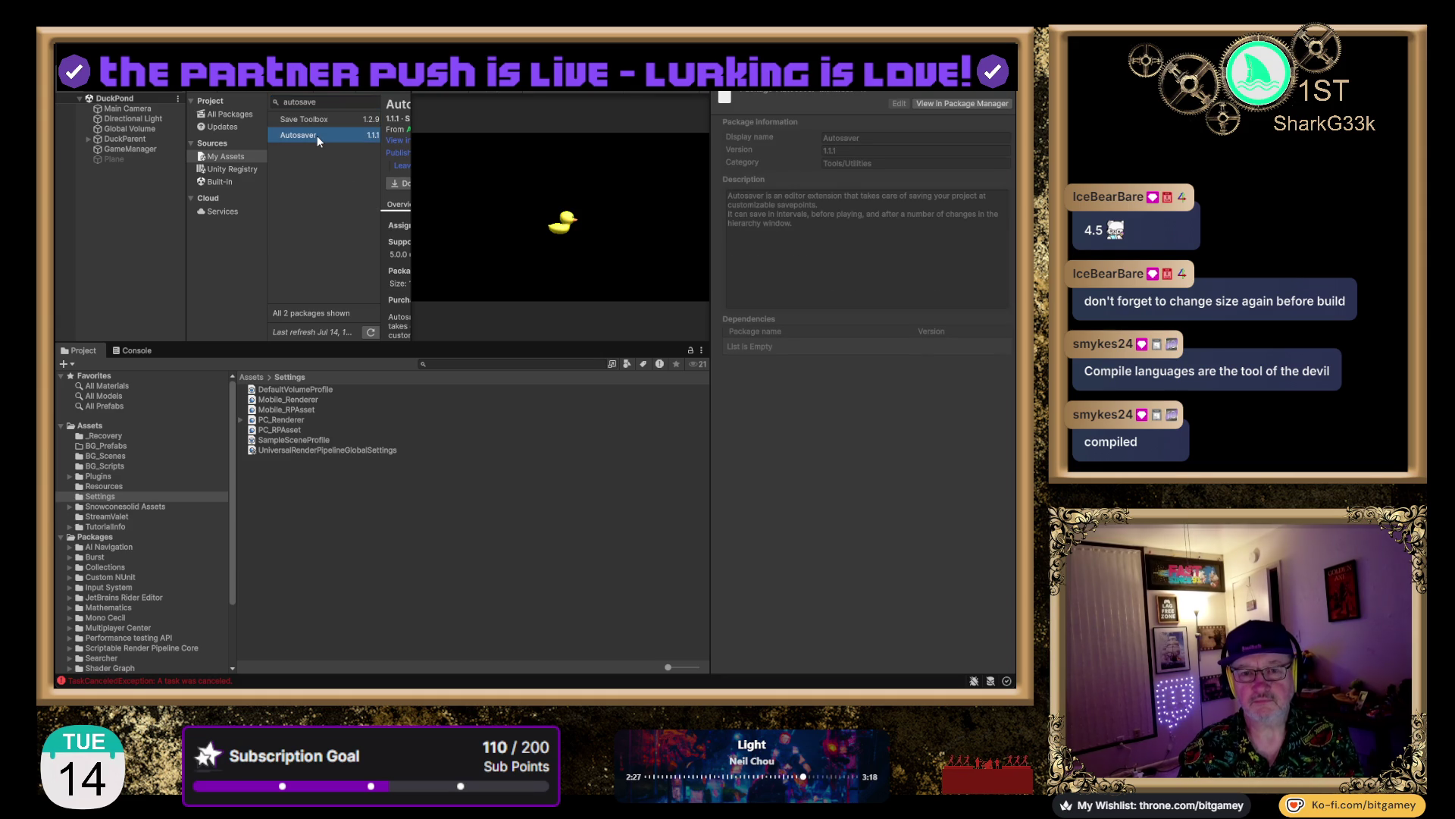
Download Autosaver and import version 1.1 into the project's Sixpolys folder
{"action": "left_click_drag", "start_coordinate": [412, 164], "coordinate": [489, 167]}
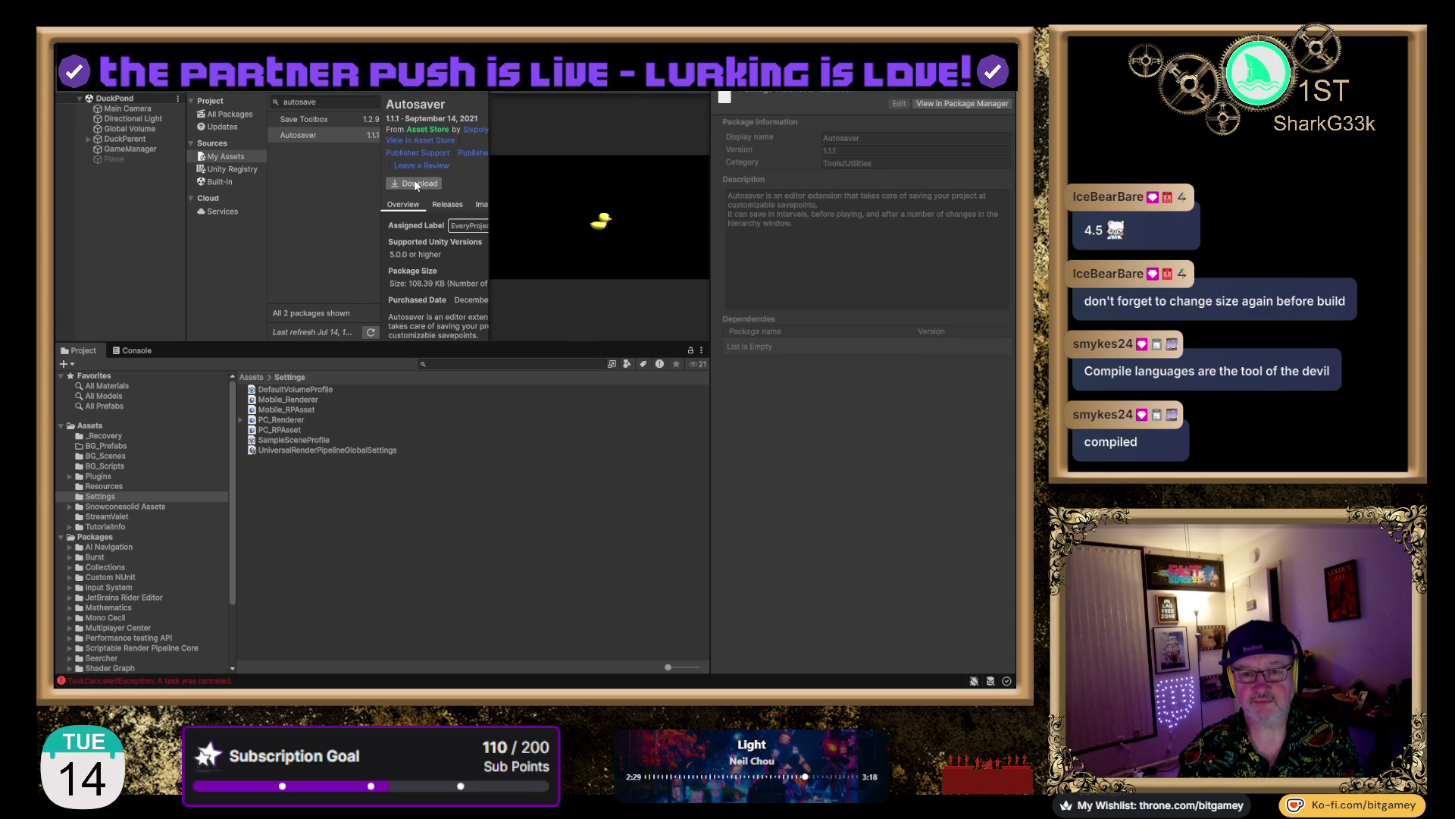
{"action": "left_click", "coordinate": [425, 191]}
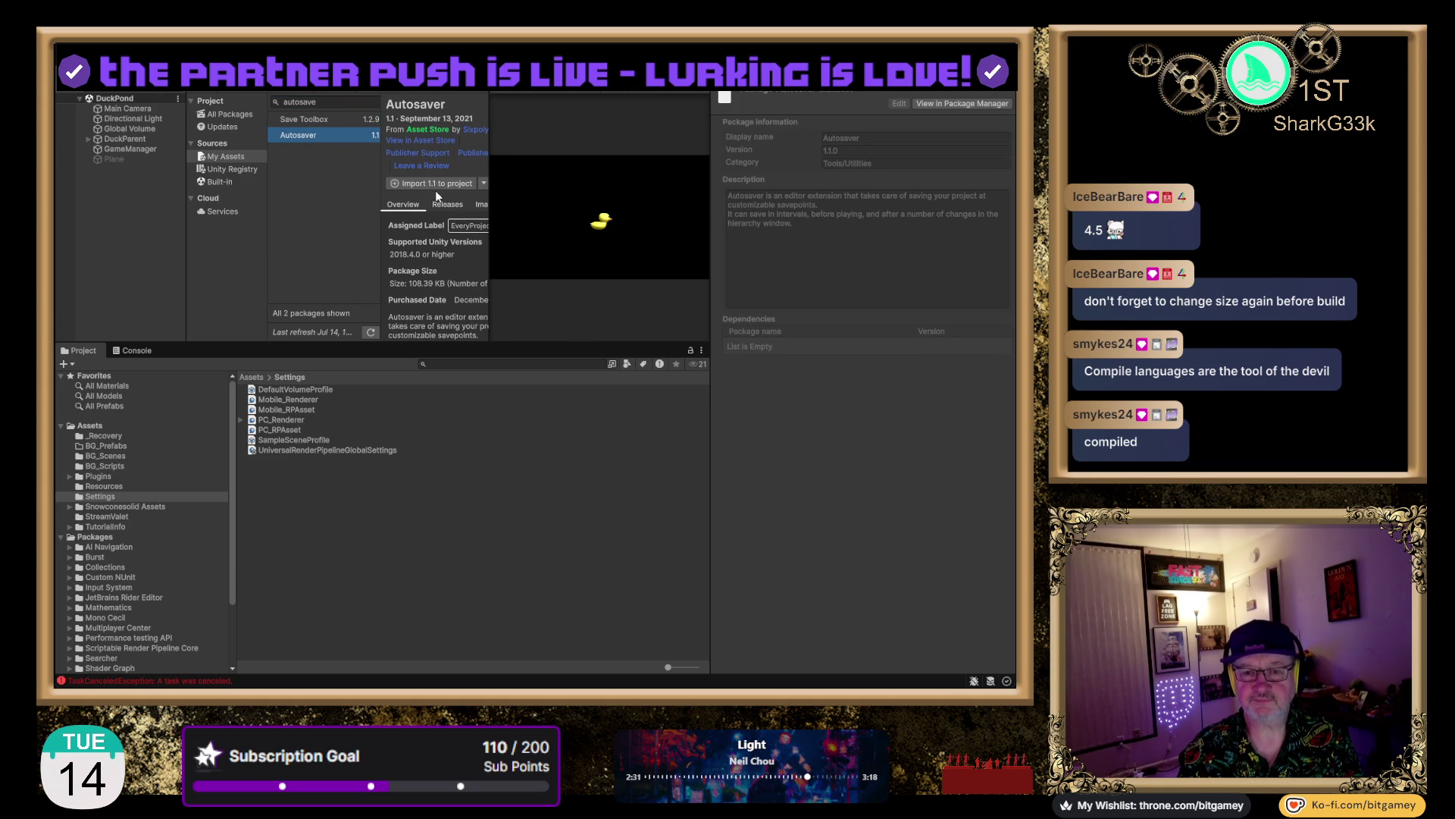
{"action": "left_click", "coordinate": [450, 182]}
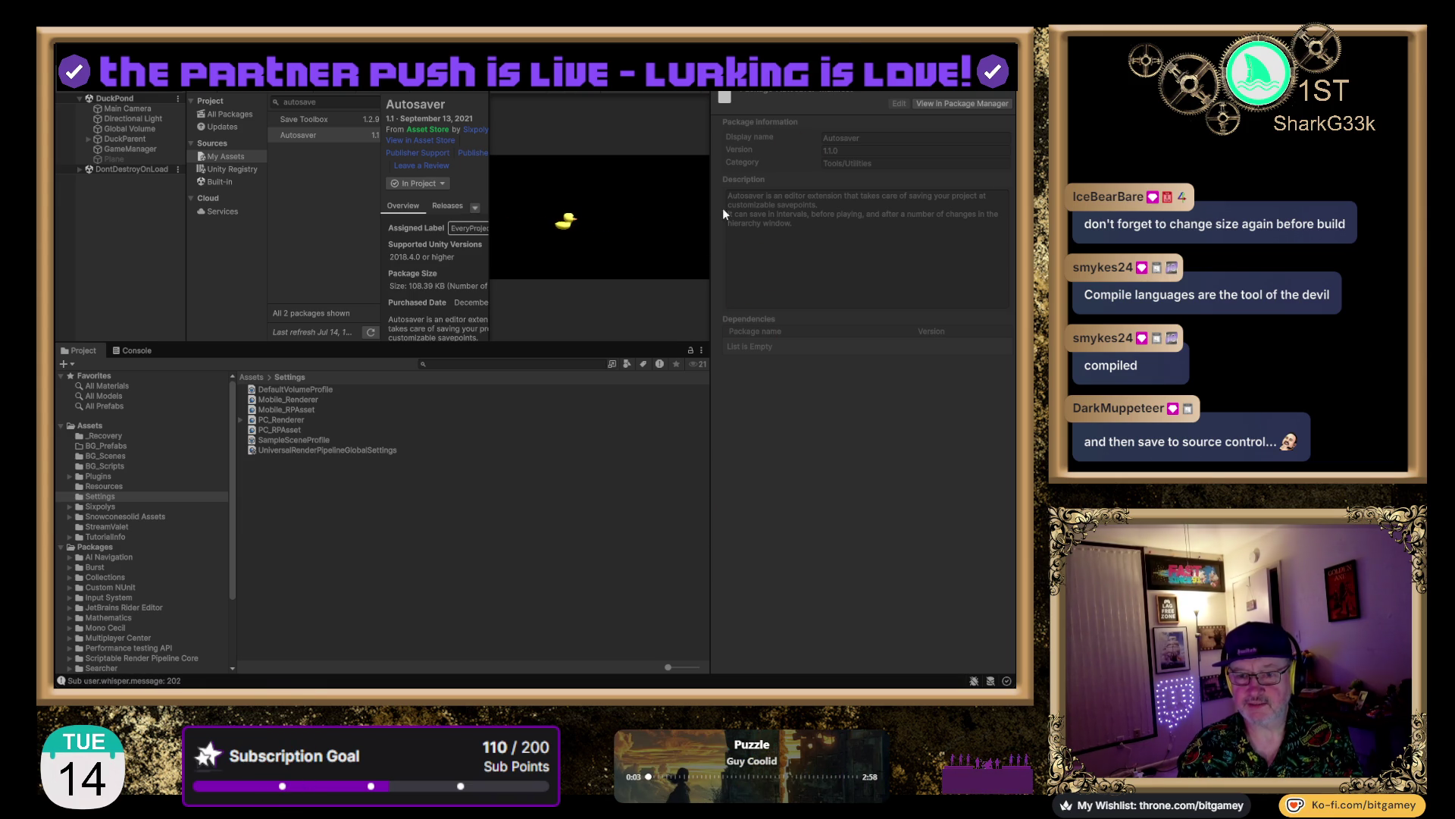
Exit play mode with Ctrl+P to return to editing
{"action": "key", "text": "ctrl+p"}
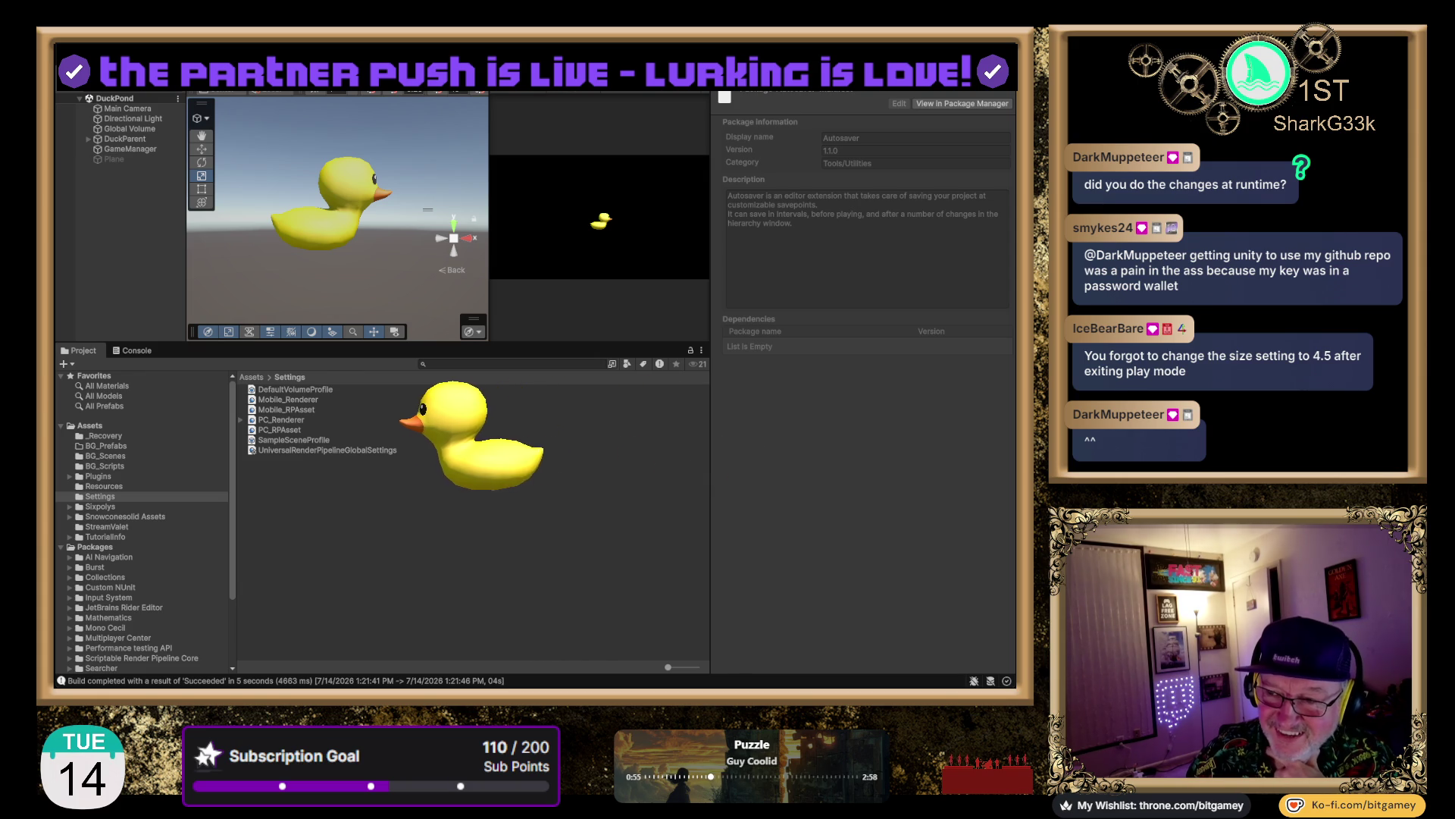
Change the Main Camera's orthographic Size to 4.5, then leave play mode
{"action": "left_click", "coordinate": [127, 108]}
{"action": "left_click", "coordinate": [872, 255]}
{"action": "left_click", "coordinate": [909, 240]}
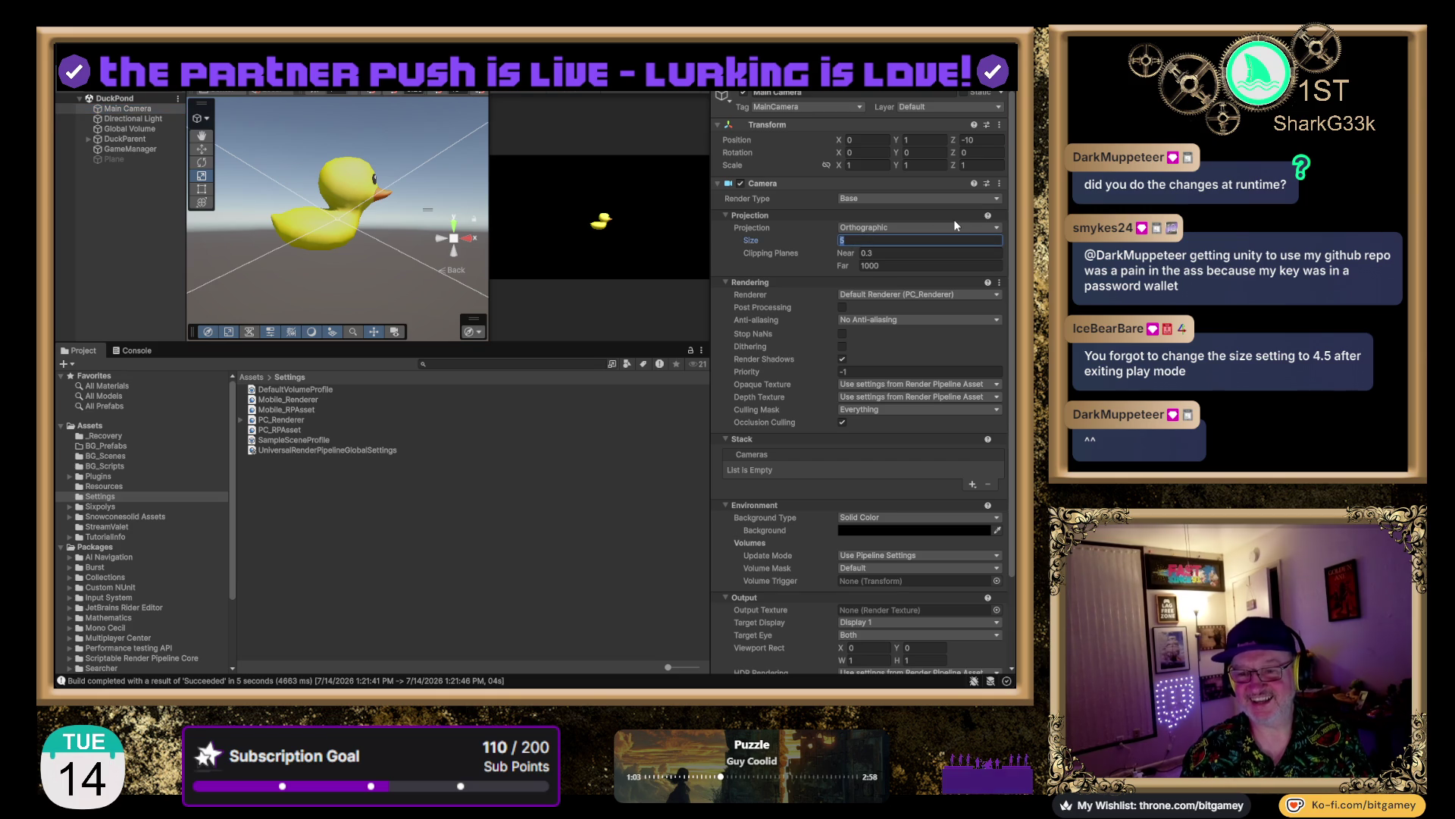
{"action": "type", "text": "45"}
{"action": "type", "text": "."}
{"action": "key", "text": "Tab"}
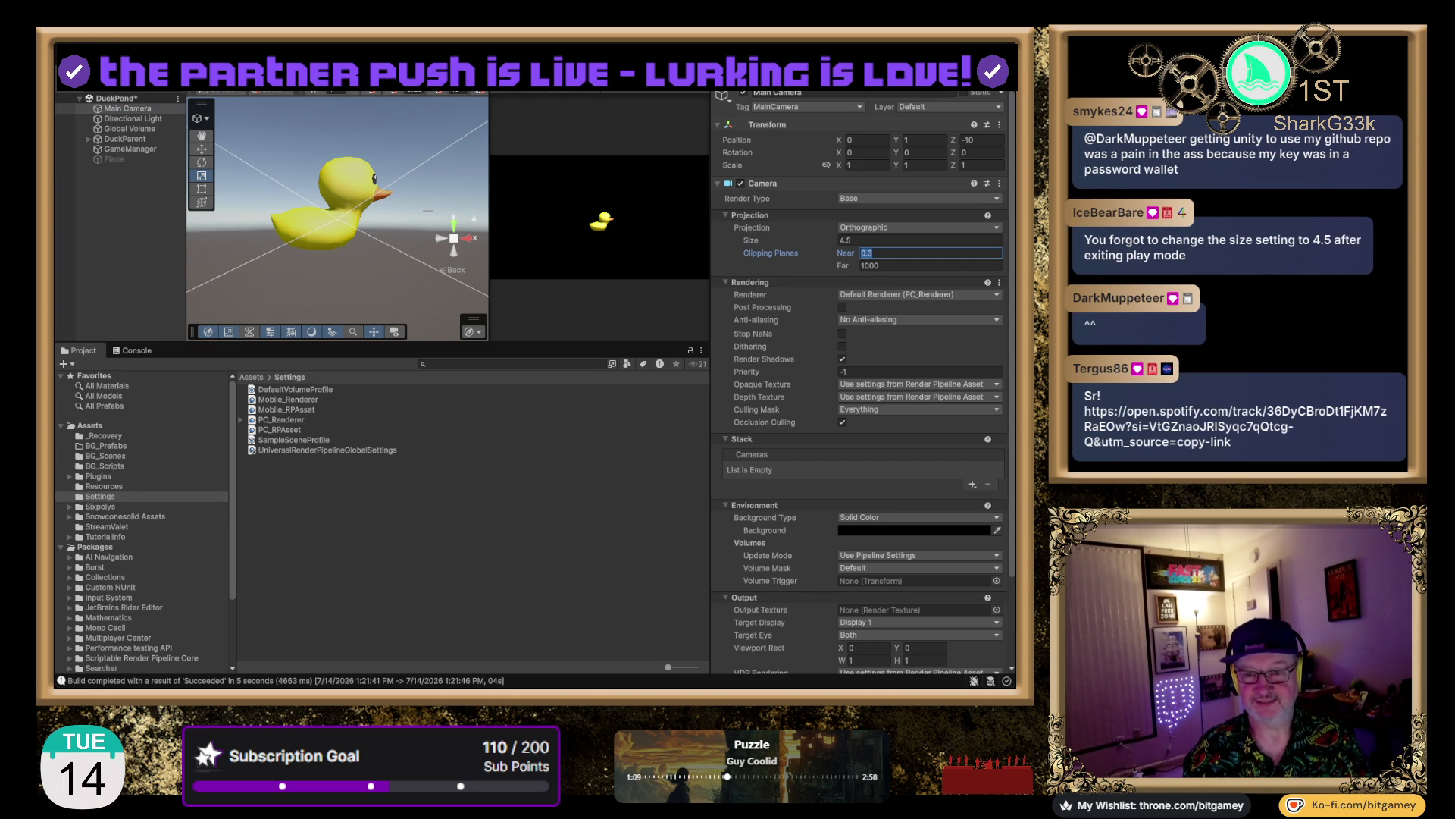
{"action": "key", "text": "Return"}
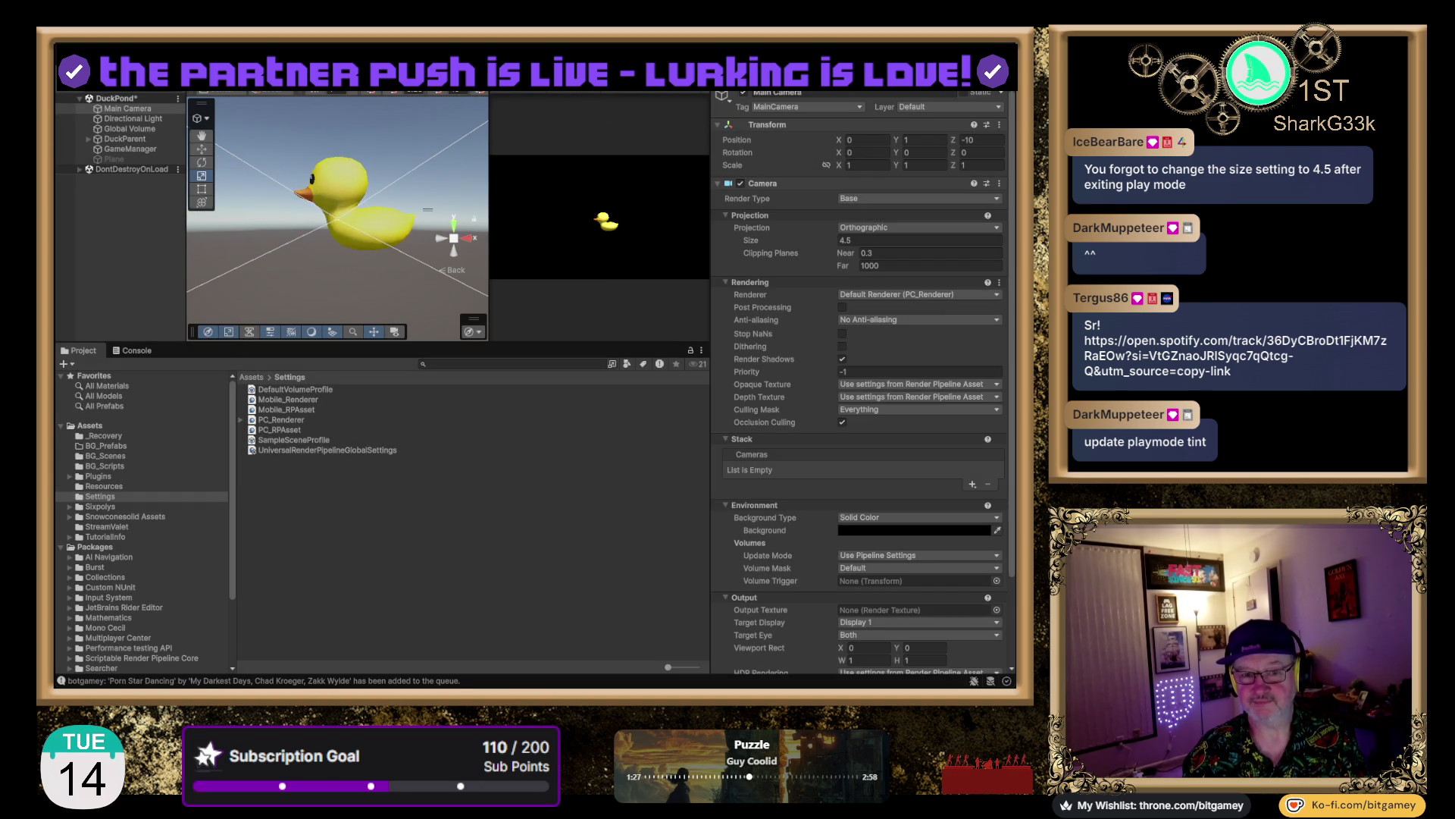
{"action": "key", "text": "ctrl+p"}
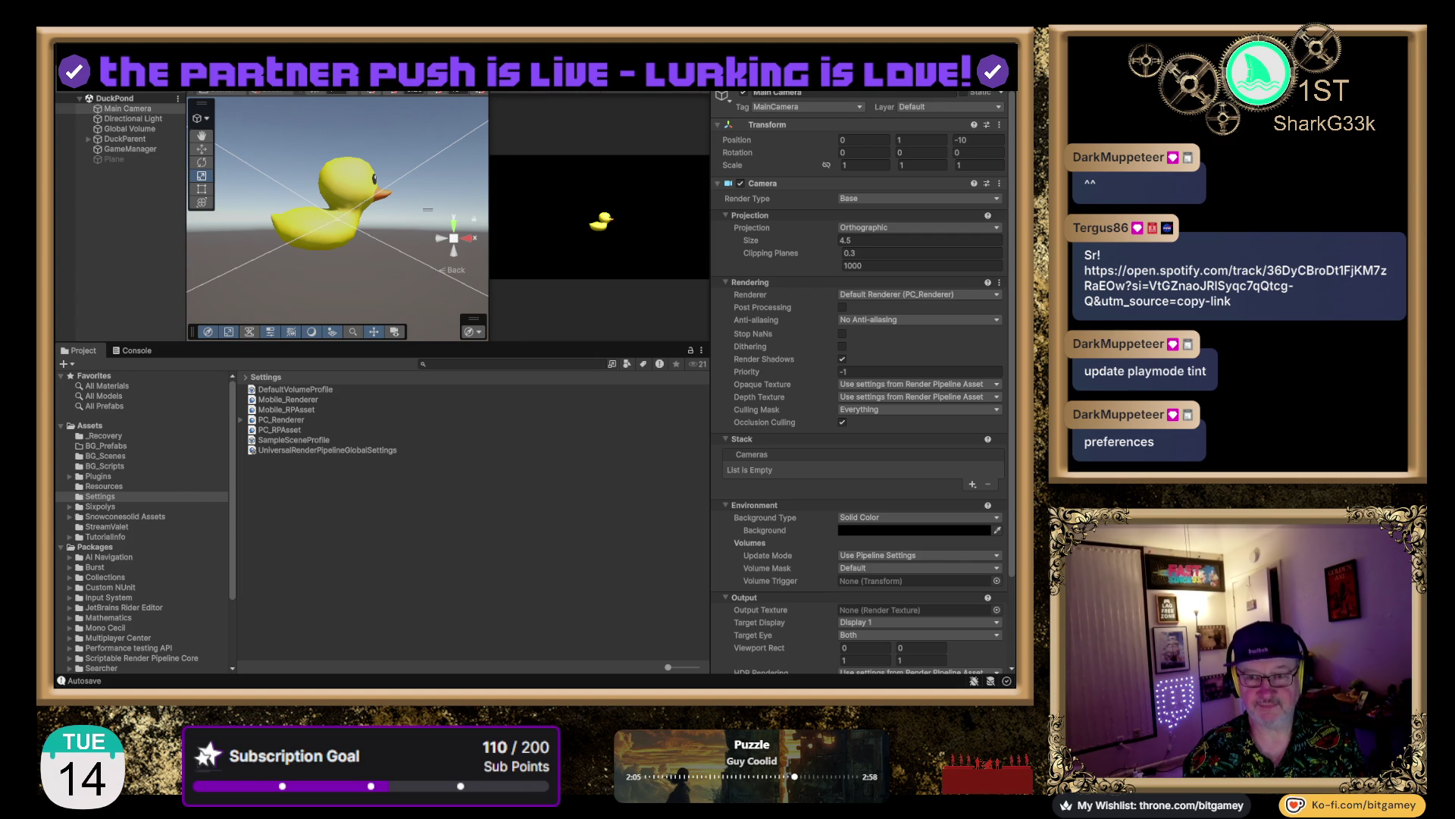
Test-play the DuckPond scene briefly, then stop play mode
{"action": "key", "text": "ctrl+p"}
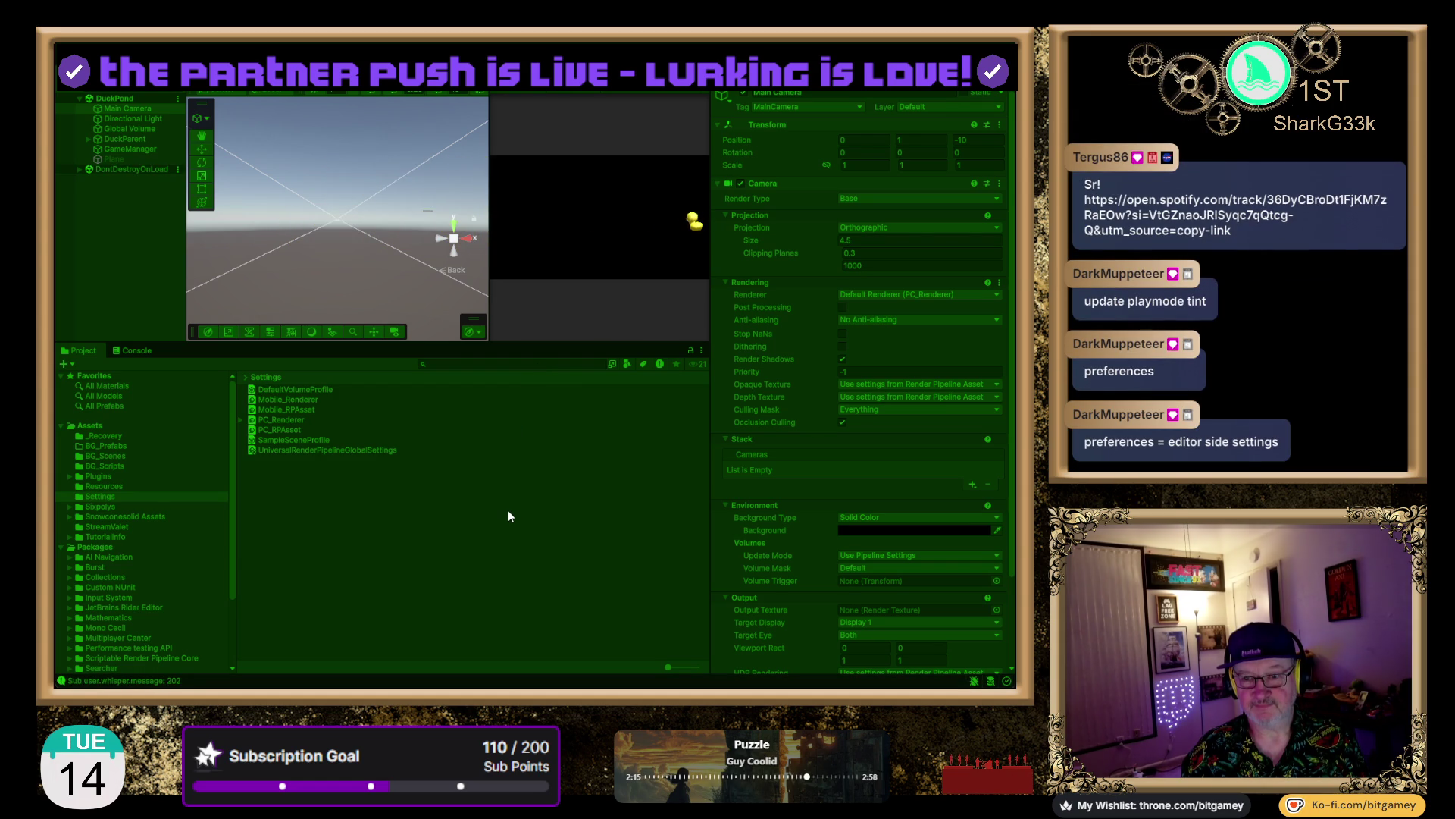
{"action": "key", "text": "ctrl+p"}
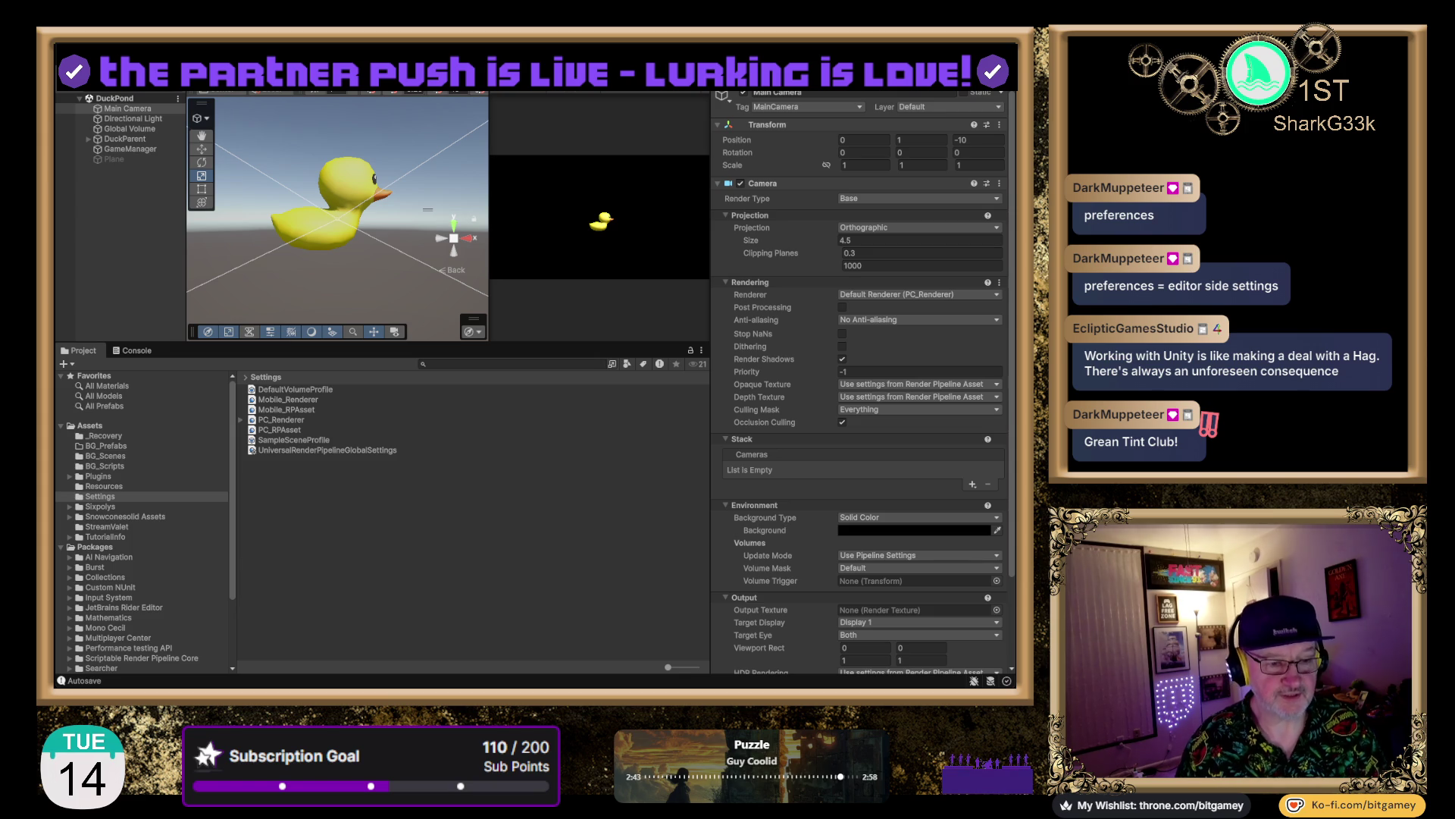
Start a fresh build of the DuckPond project with the updated camera
{"action": "key", "text": "ctrl+n"}
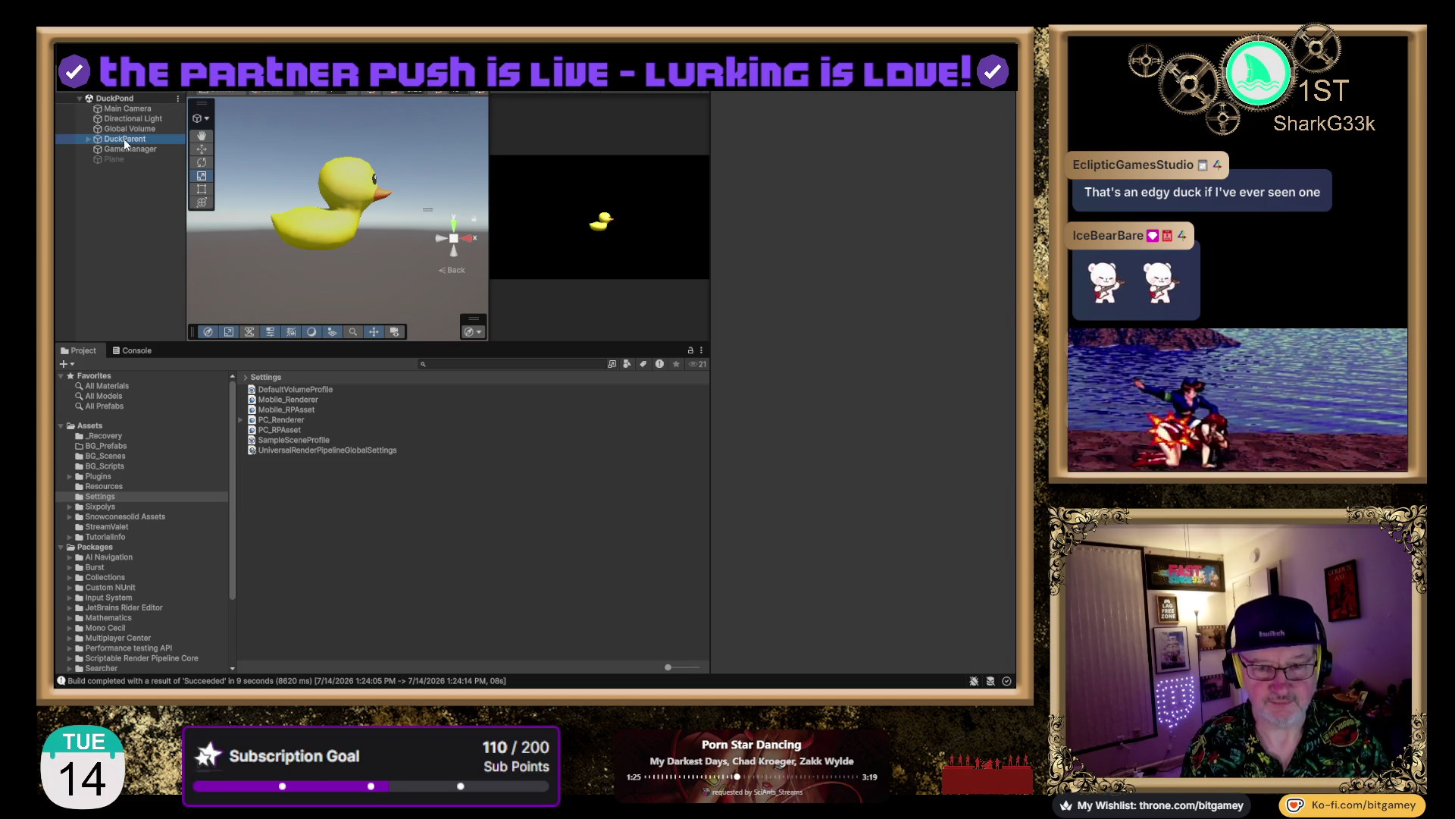
Check DuckParent's child duck in the Hierarchy, then select the Main Camera
{"action": "left_click", "coordinate": [124, 139]}
{"action": "left_click", "coordinate": [88, 140]}
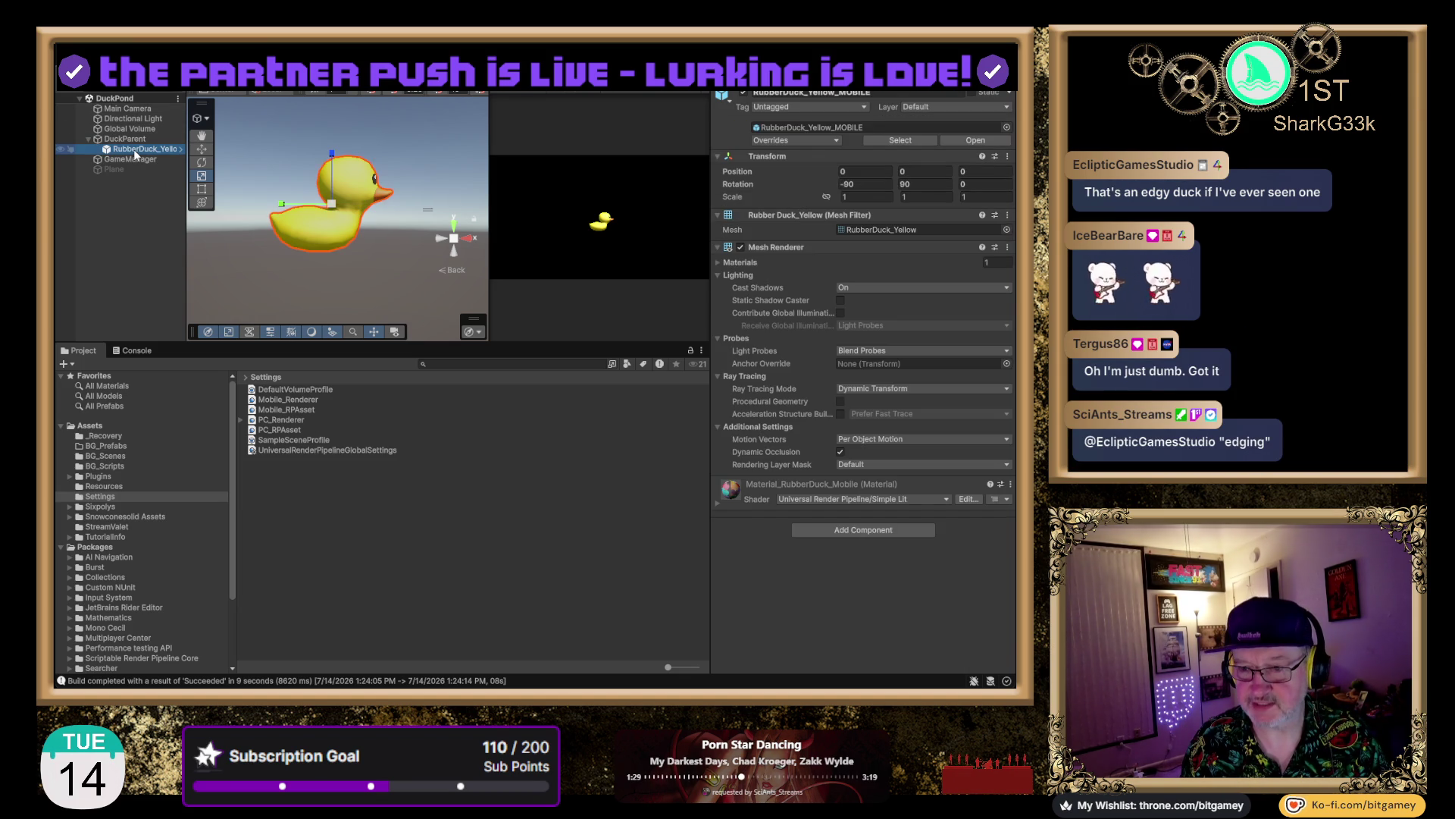
{"action": "left_click", "coordinate": [88, 139]}
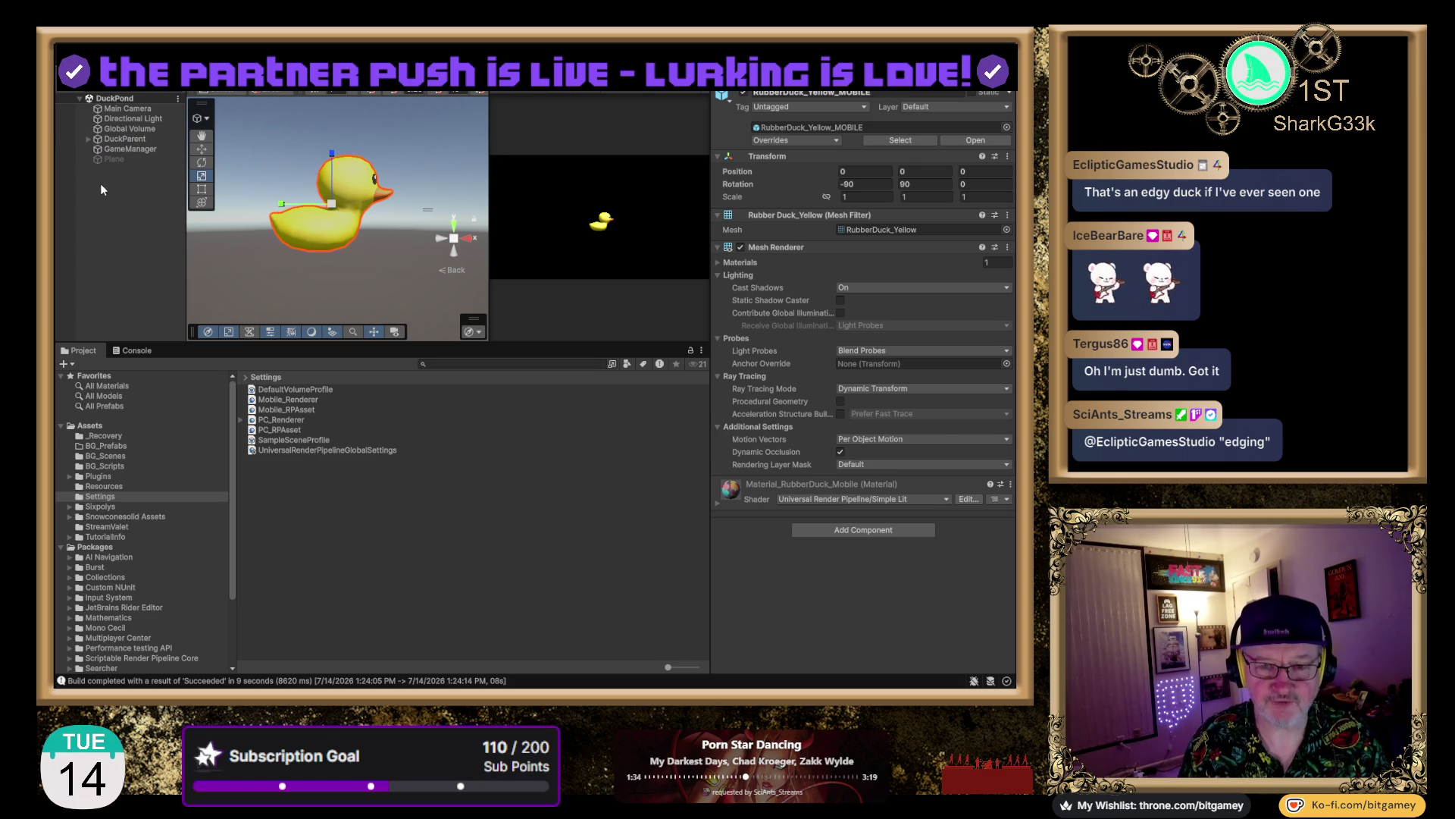
{"action": "left_click", "coordinate": [129, 219]}
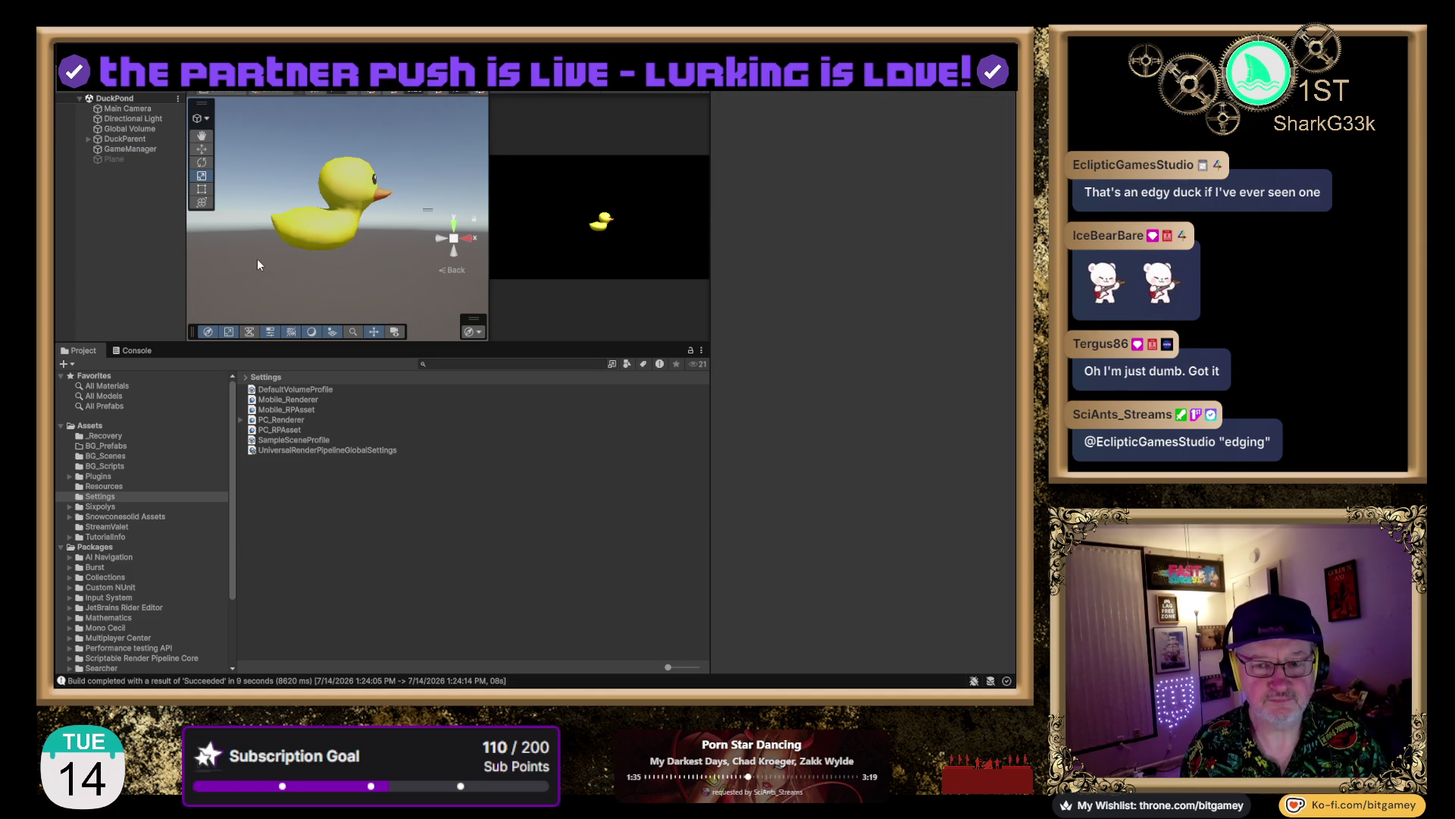
{"action": "left_click", "coordinate": [142, 109]}
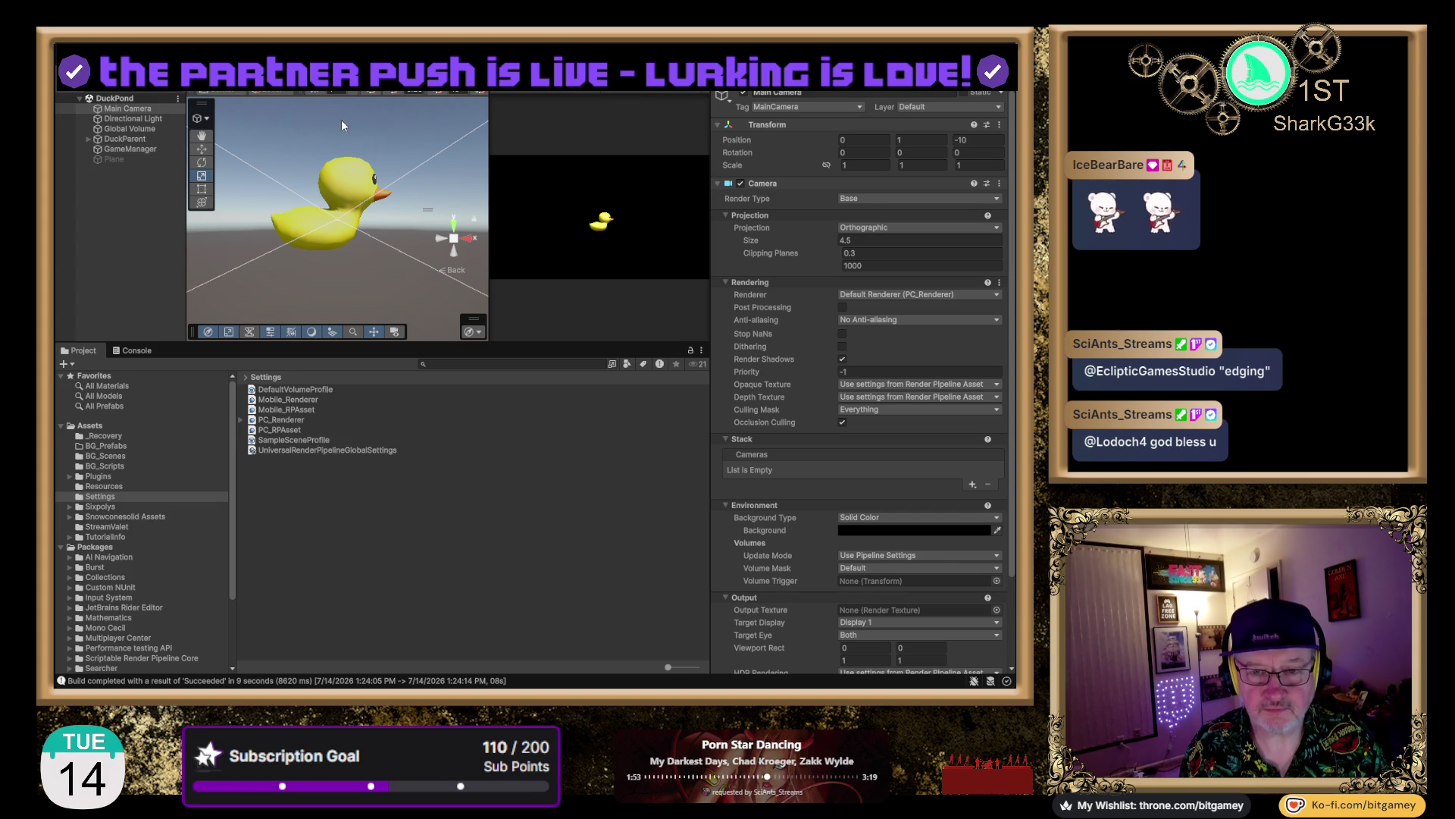
View the scene from the left, zoomed out and panned to center the camera frame
{"action": "left_click", "coordinate": [439, 240]}
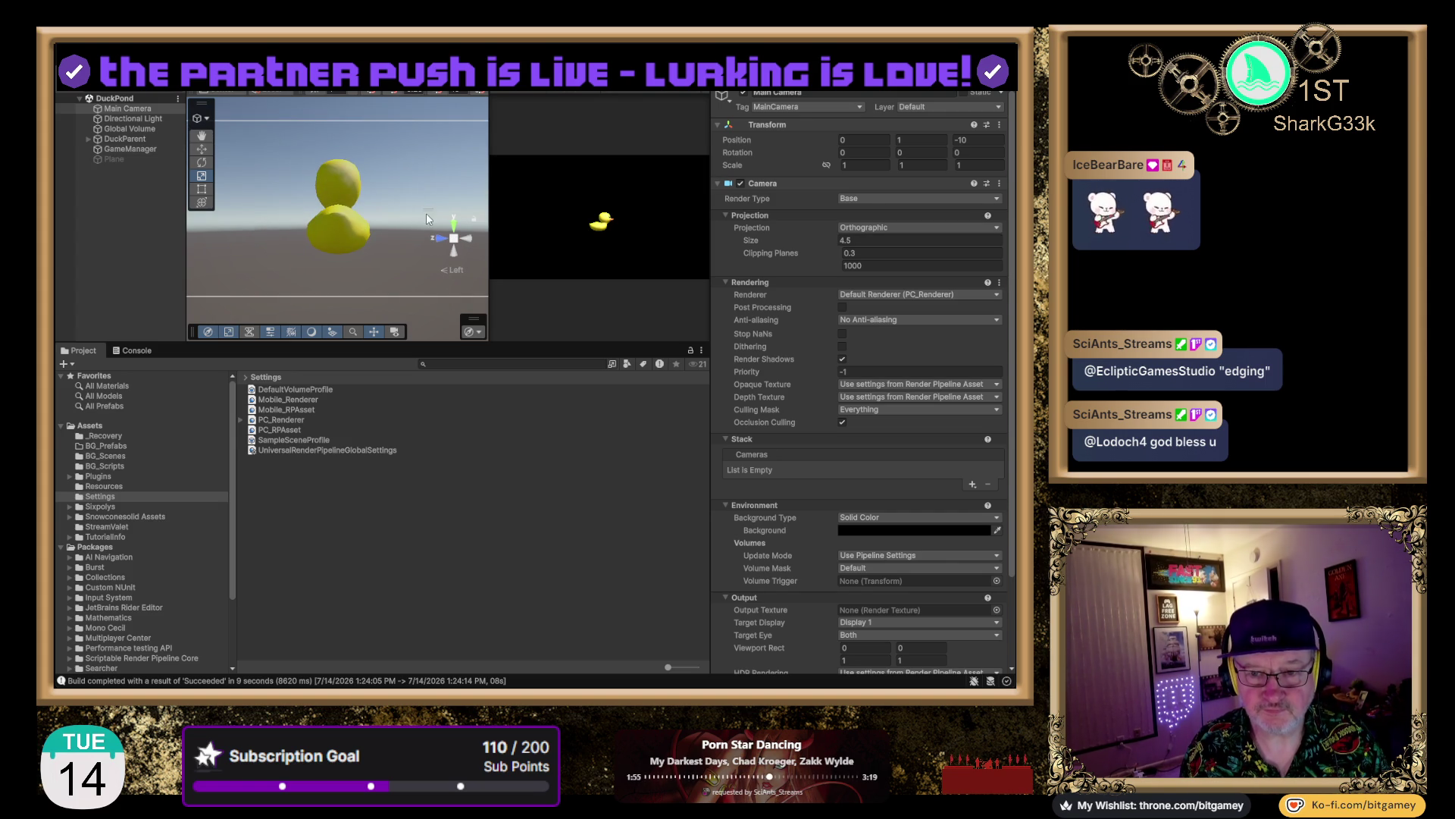
{"action": "scroll", "coordinate": [425, 208], "scroll_direction": "down", "scroll_amount": 5}
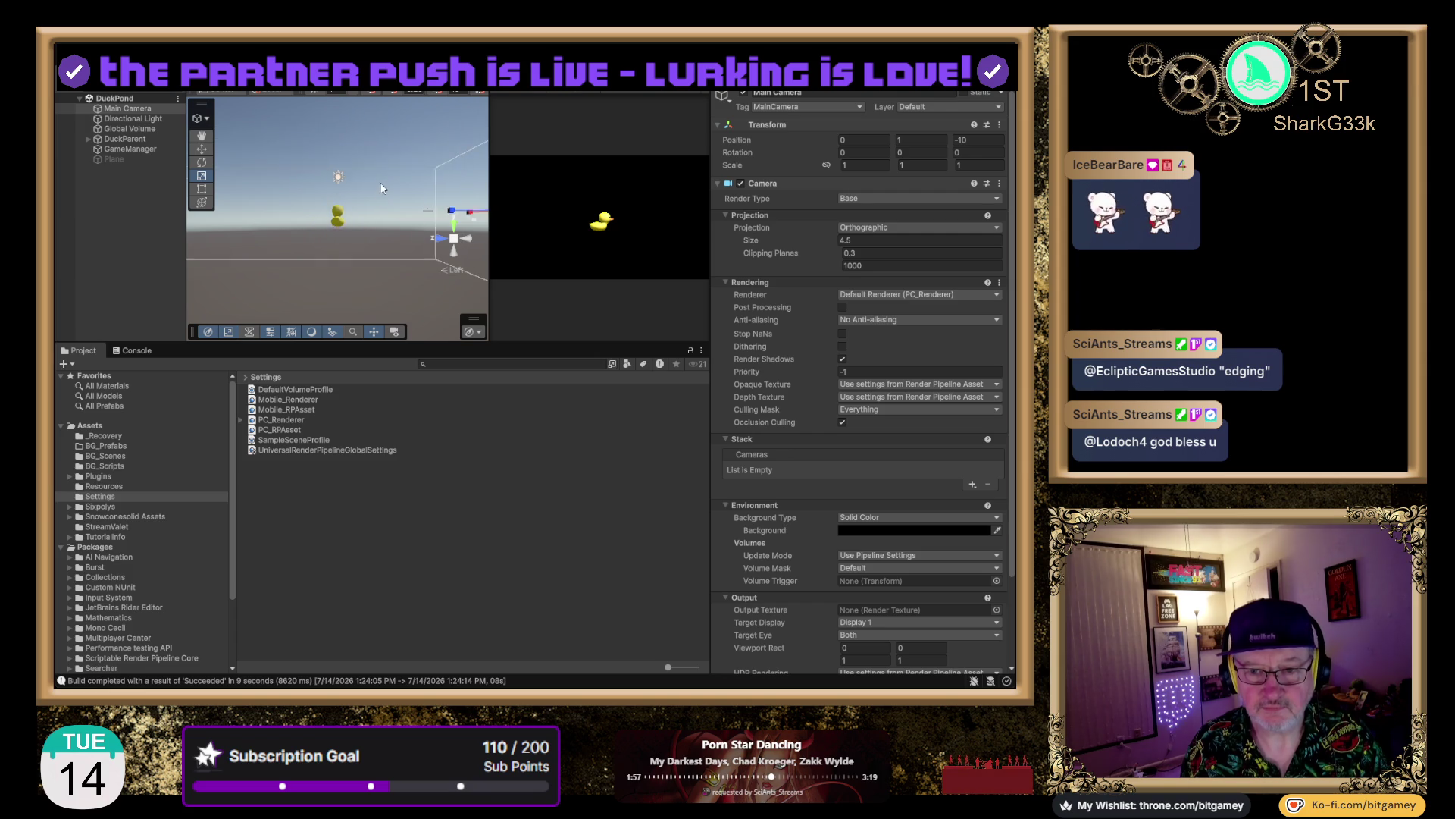
{"action": "left_click_drag", "start_coordinate": [403, 242], "coordinate": [356, 281]}
Select the Main Camera and raise its Position Y from 1 to 3.34
{"action": "double_click", "coordinate": [134, 108]}
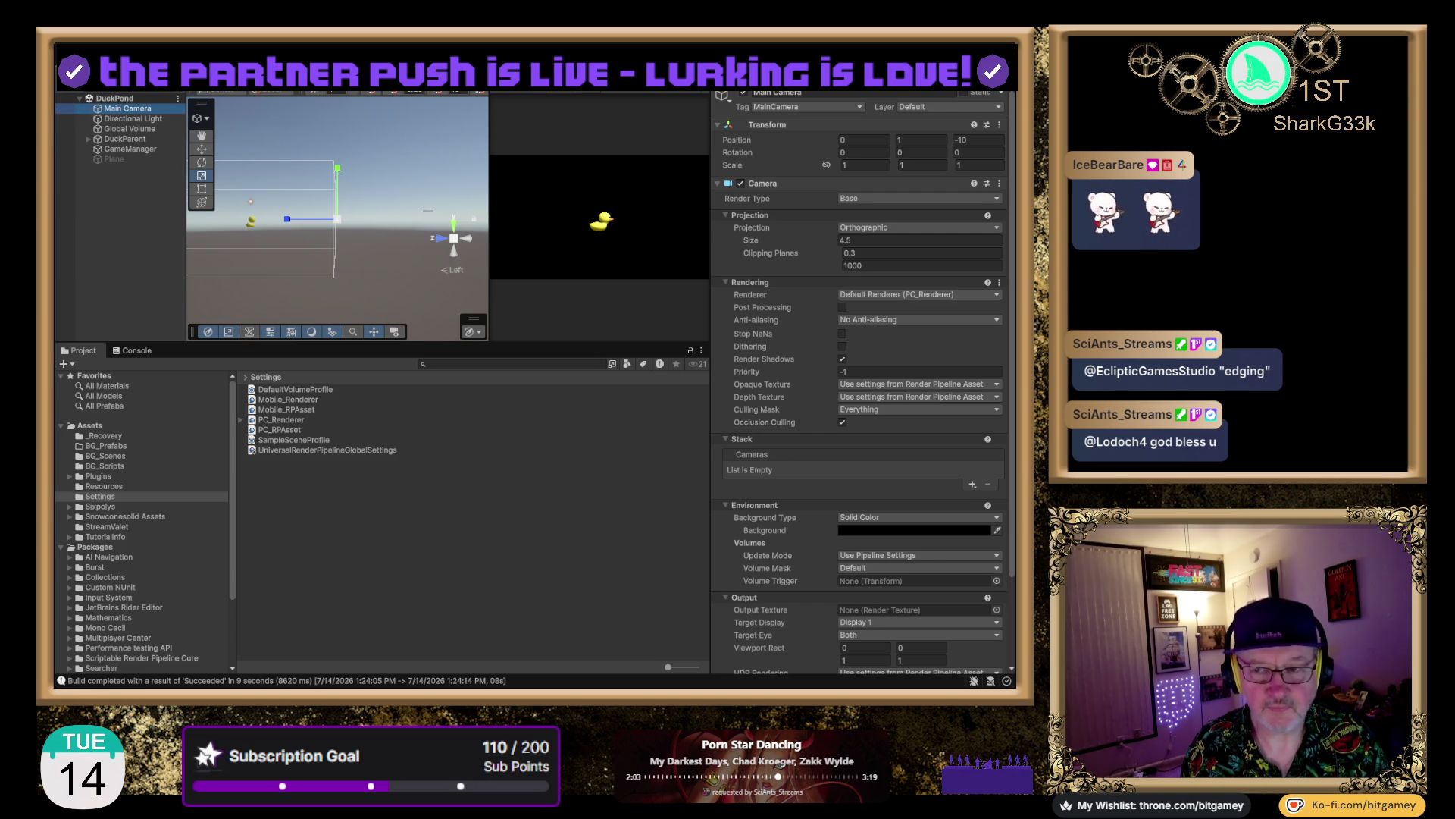
{"action": "key", "text": "Return"}
{"action": "left_click", "coordinate": [143, 265]}
{"action": "left_click", "coordinate": [125, 108]}
{"action": "type", "text": "0"}
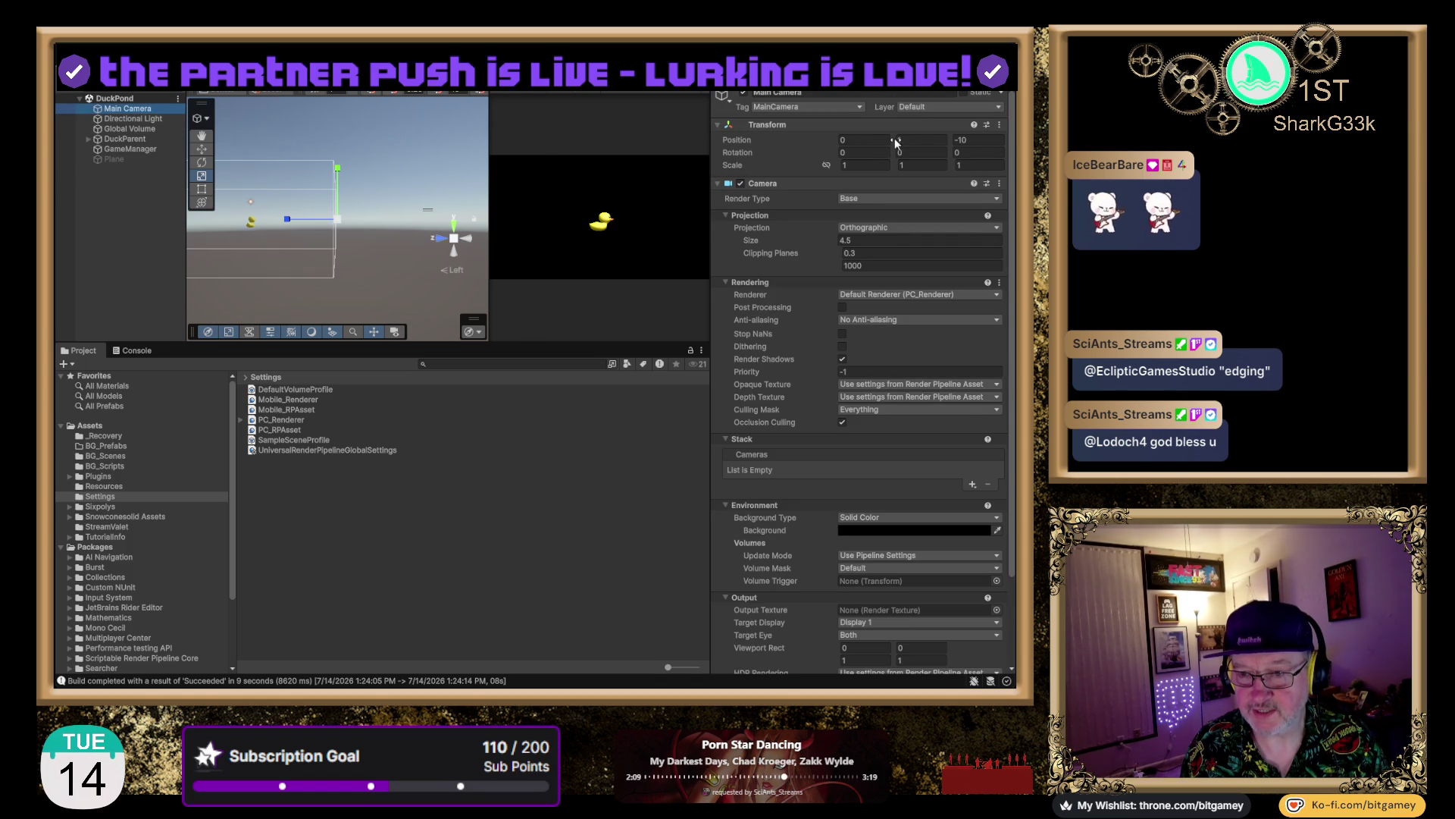
{"action": "left_click_drag", "start_coordinate": [895, 138], "coordinate": [947, 139]}
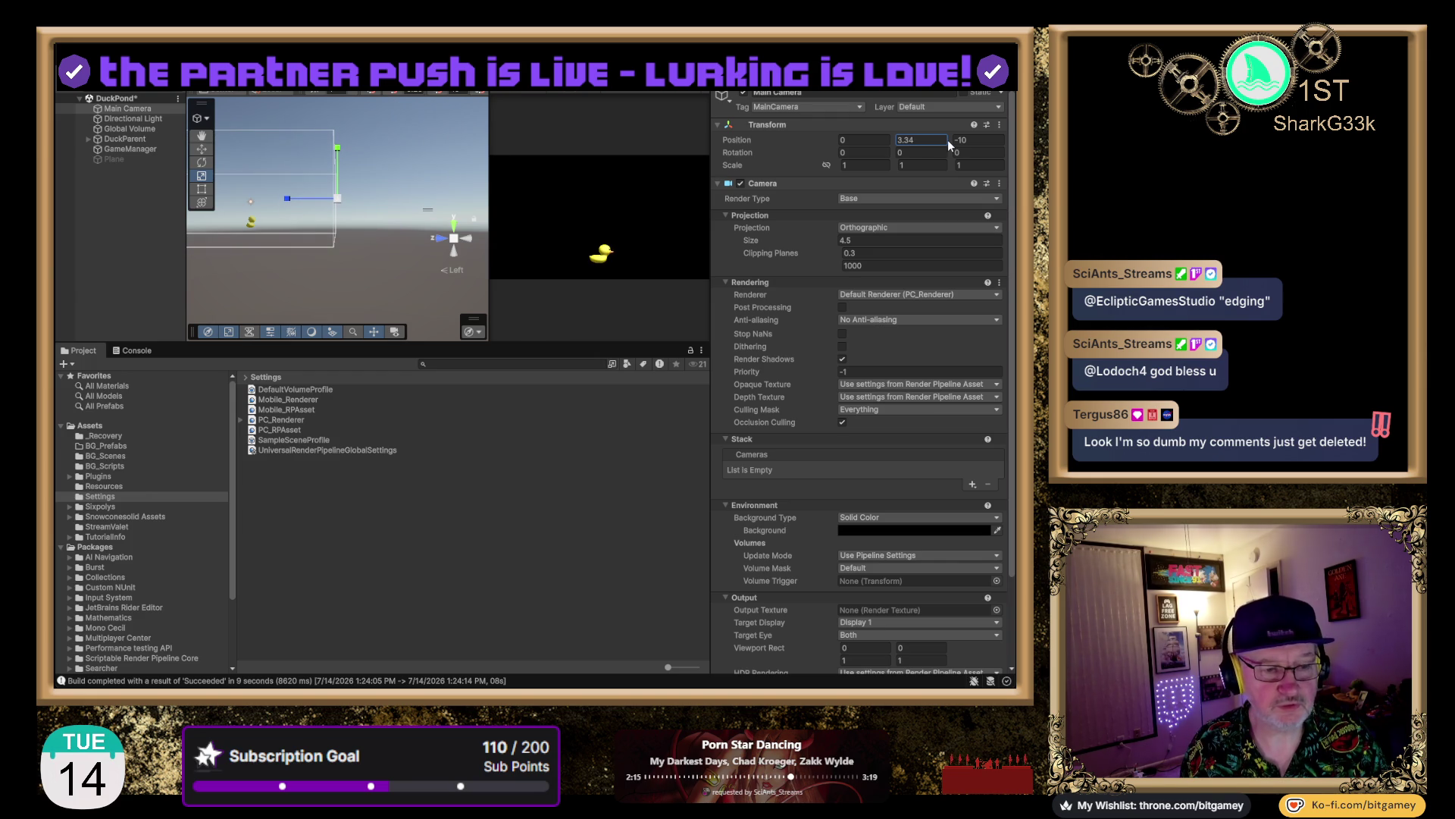